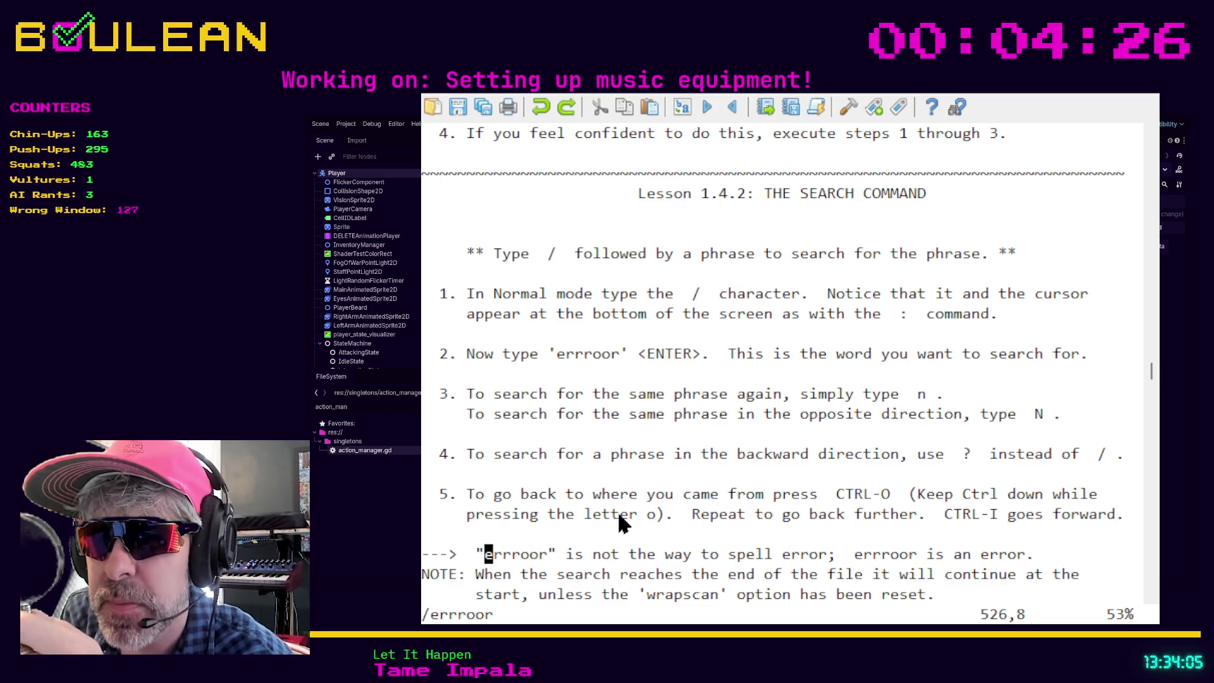
Repeat the errroor search forward to reach its second occurrence on the Lesson 1.4.2 line
key("n")
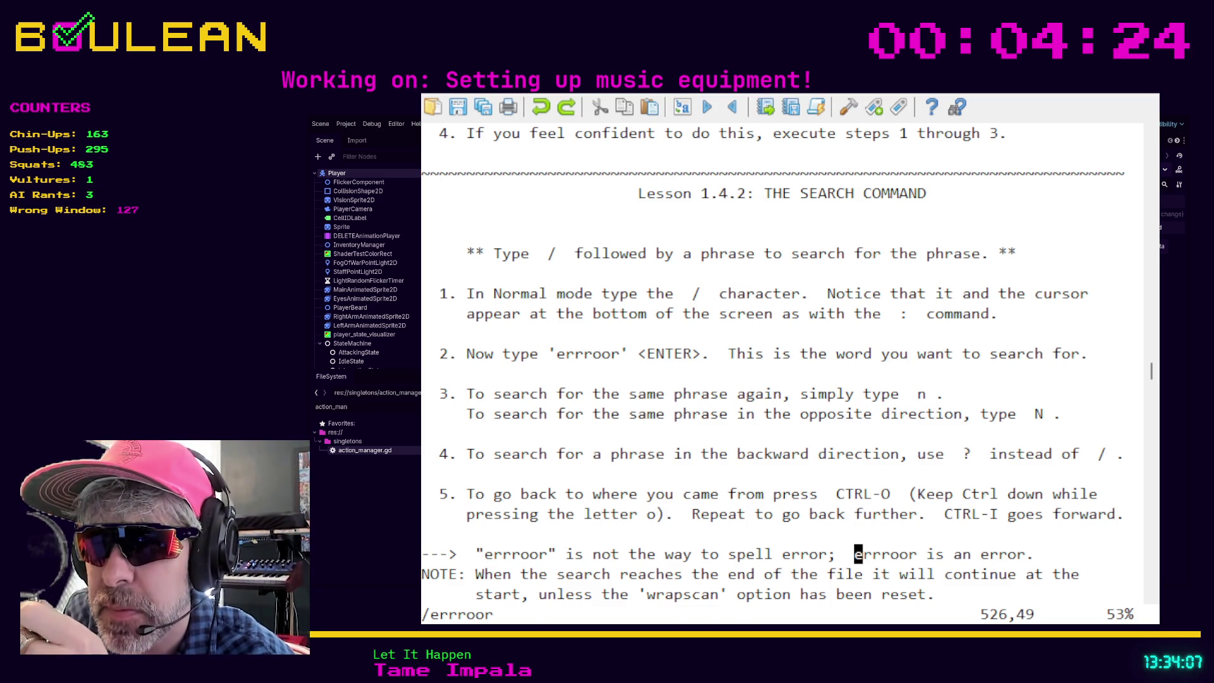
key("n")
key("n")
key("n")
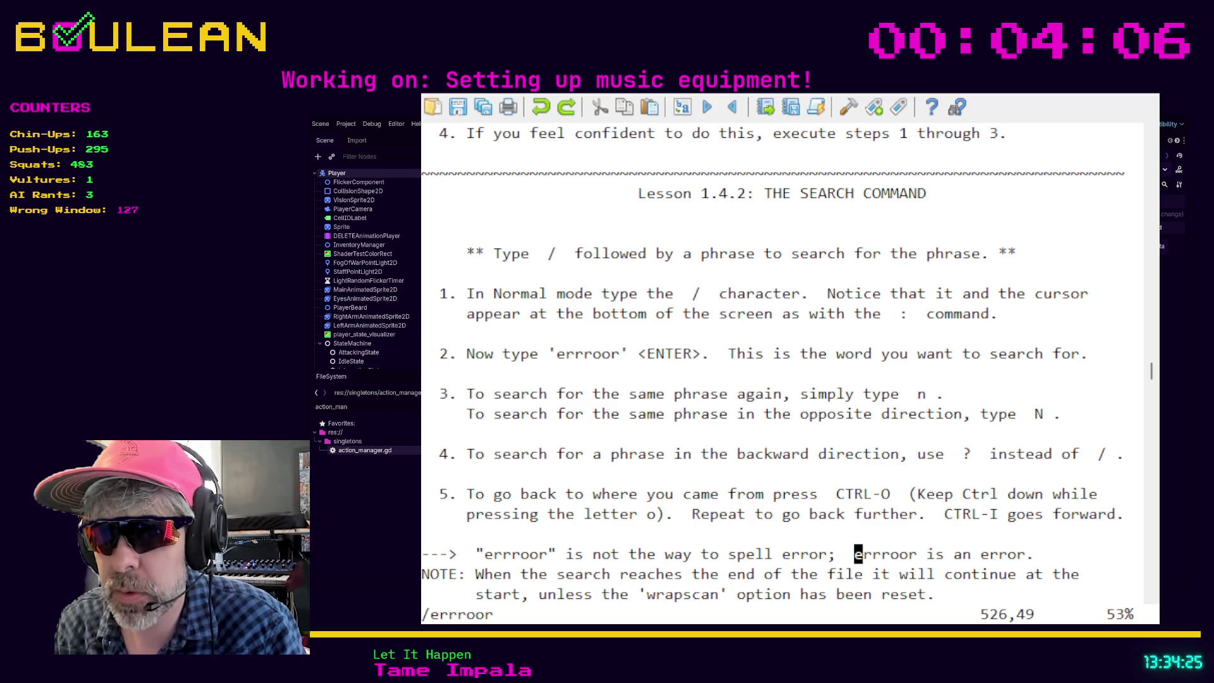
Search backward with ?errroor to land on the word's first occurrence
type("?e")
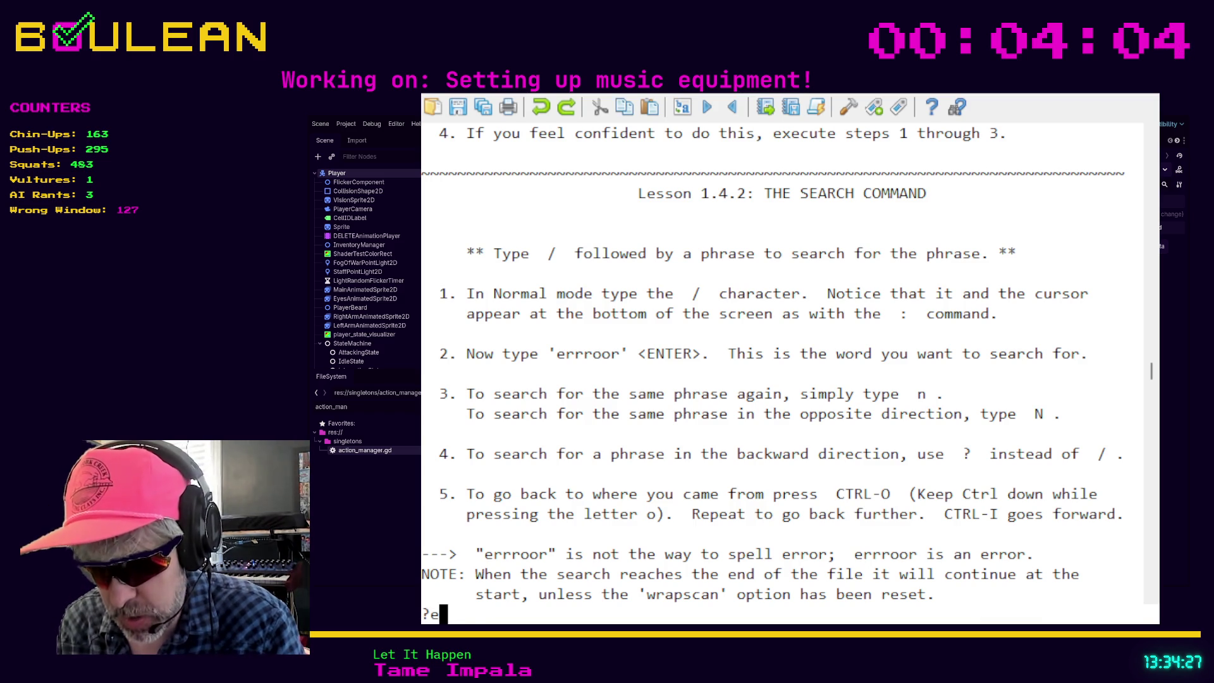
type("rrroo")
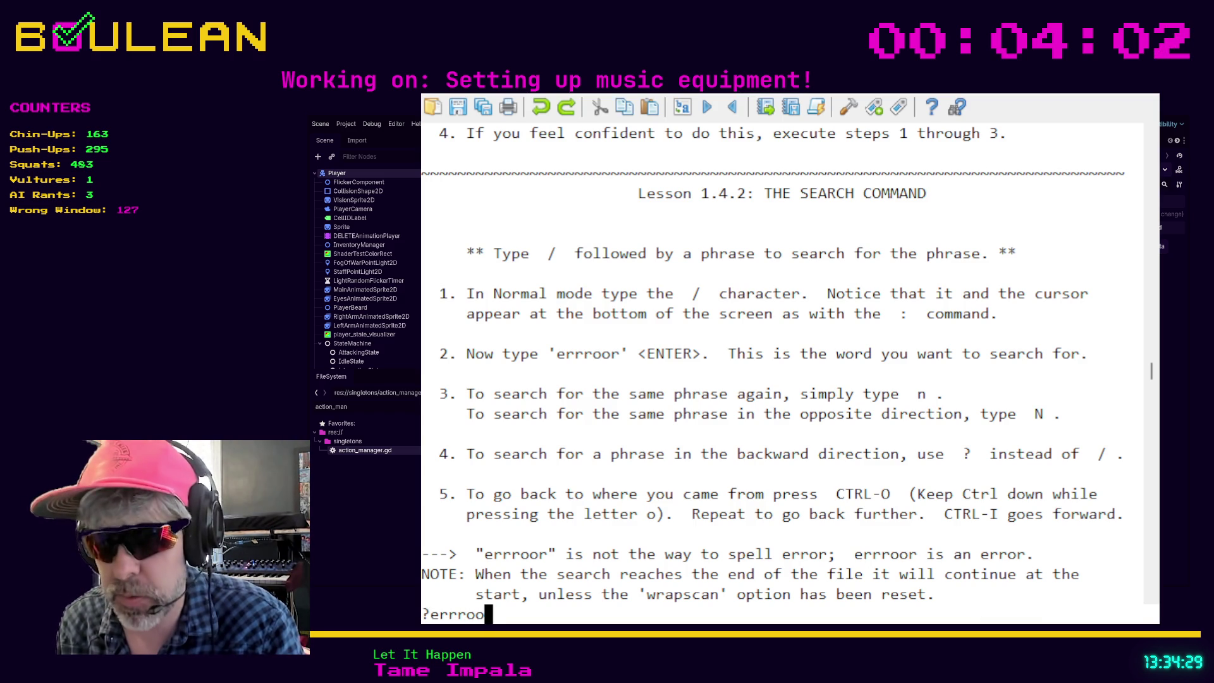
type("r")
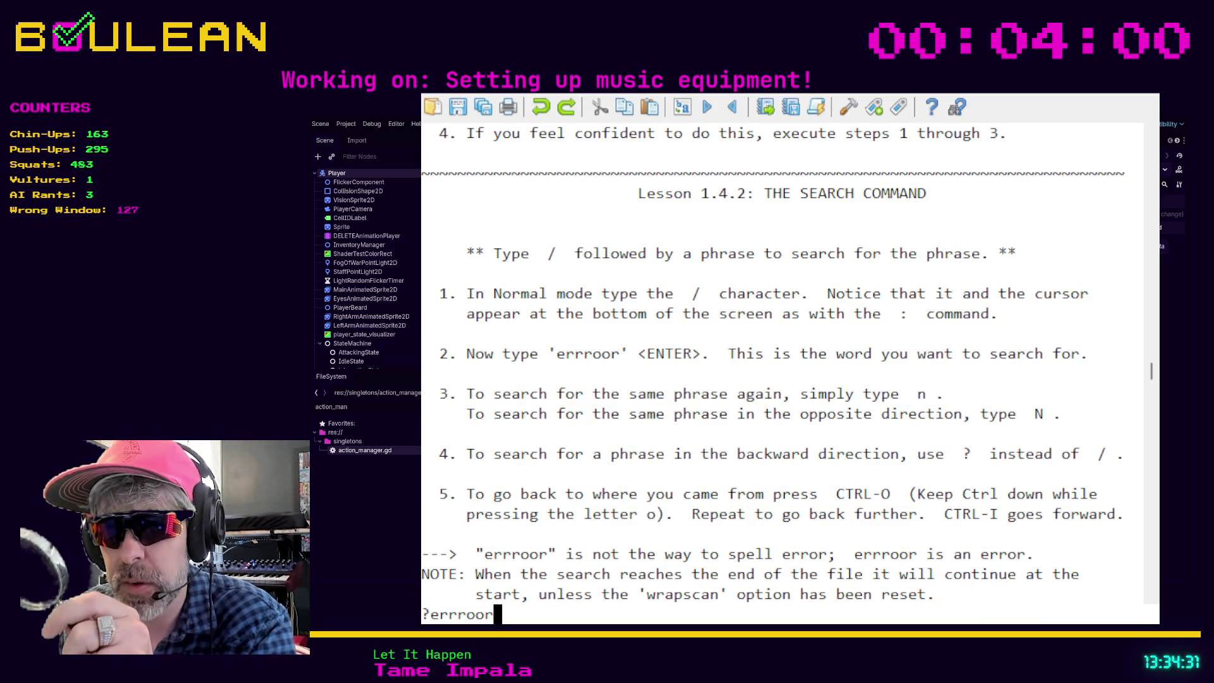
key("Return")
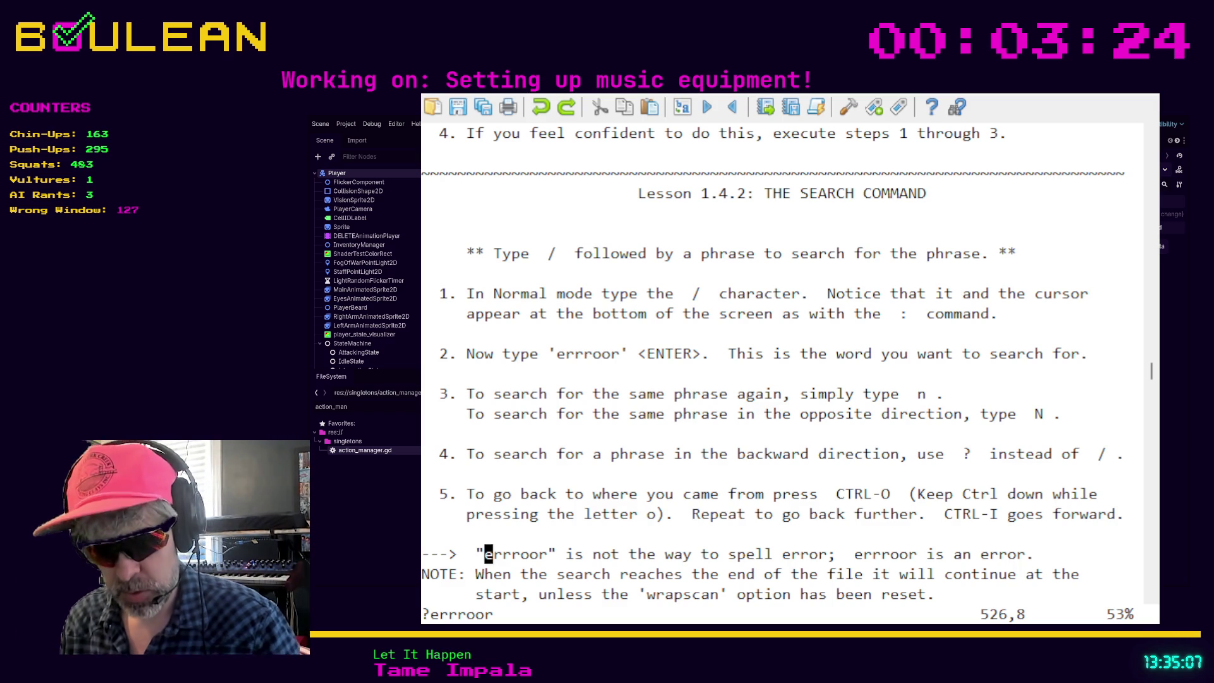
key("shift+n")
key("n")
key("n")
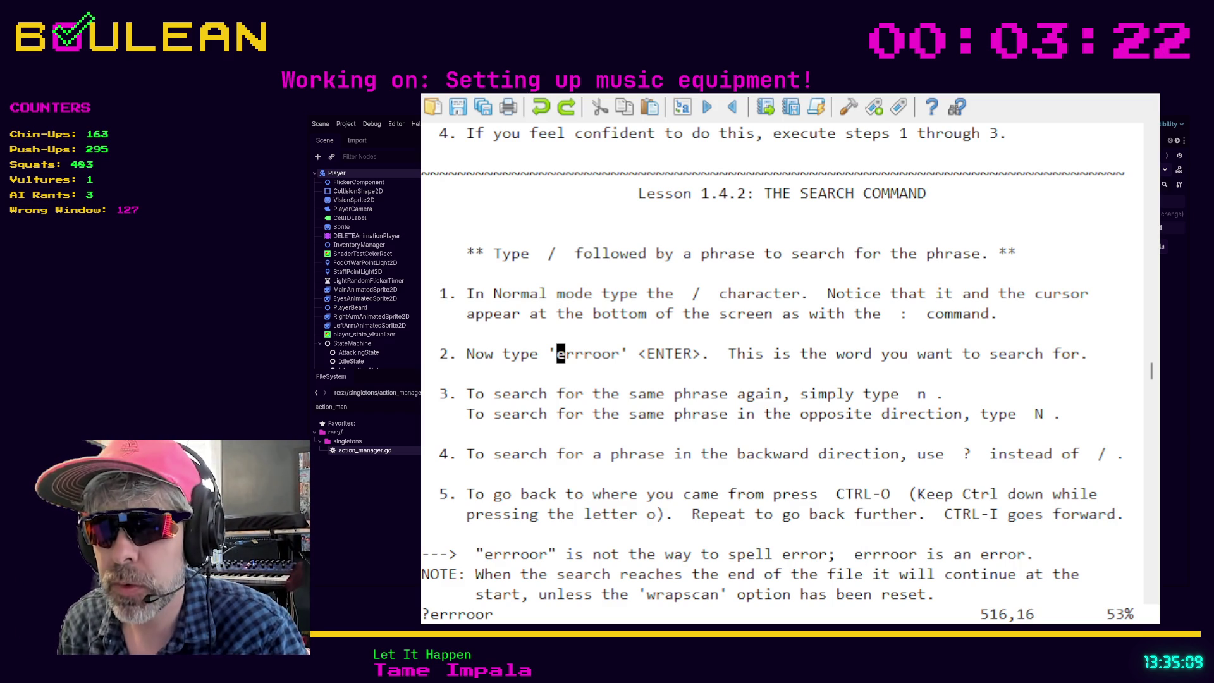
key("shift+g")
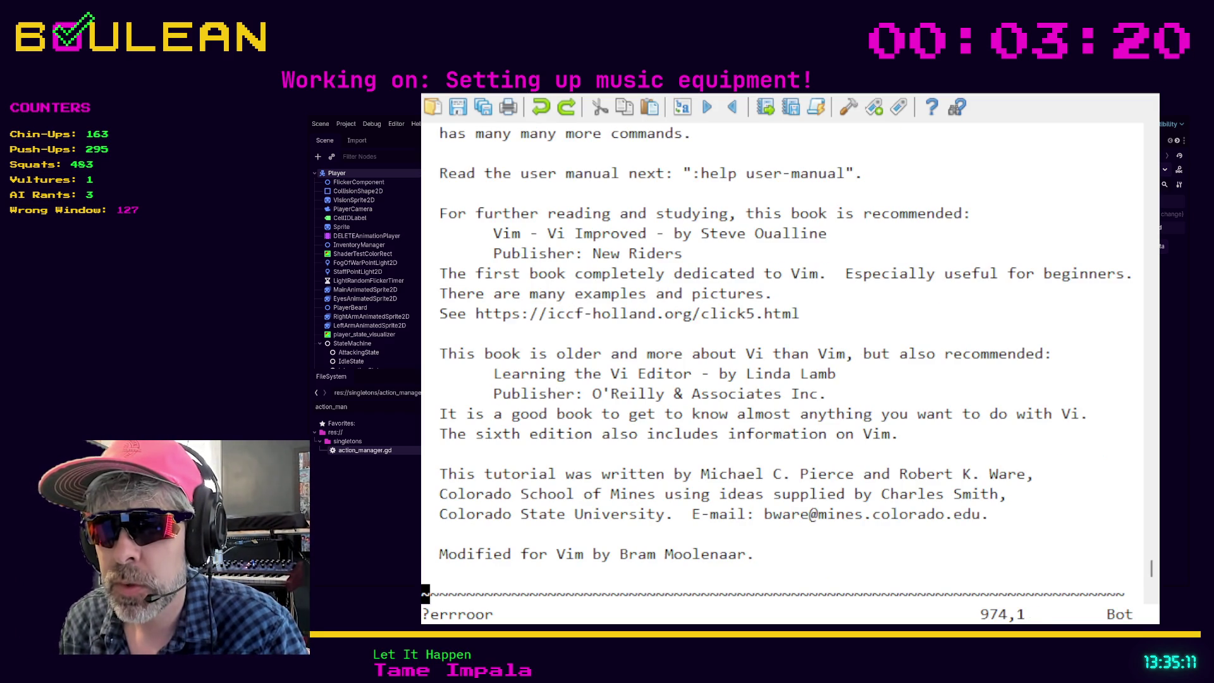
key("ctrl+o")
key("ctrl+o")
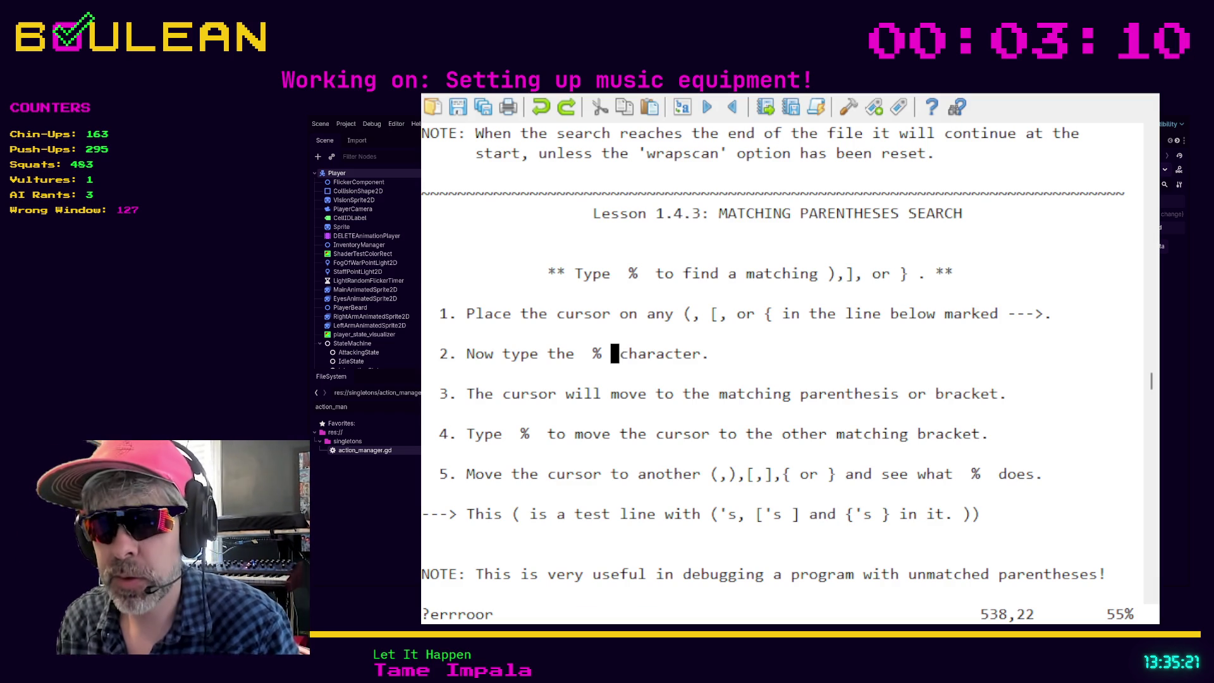
key("ctrl+o")
key("shift+g")
key("n")
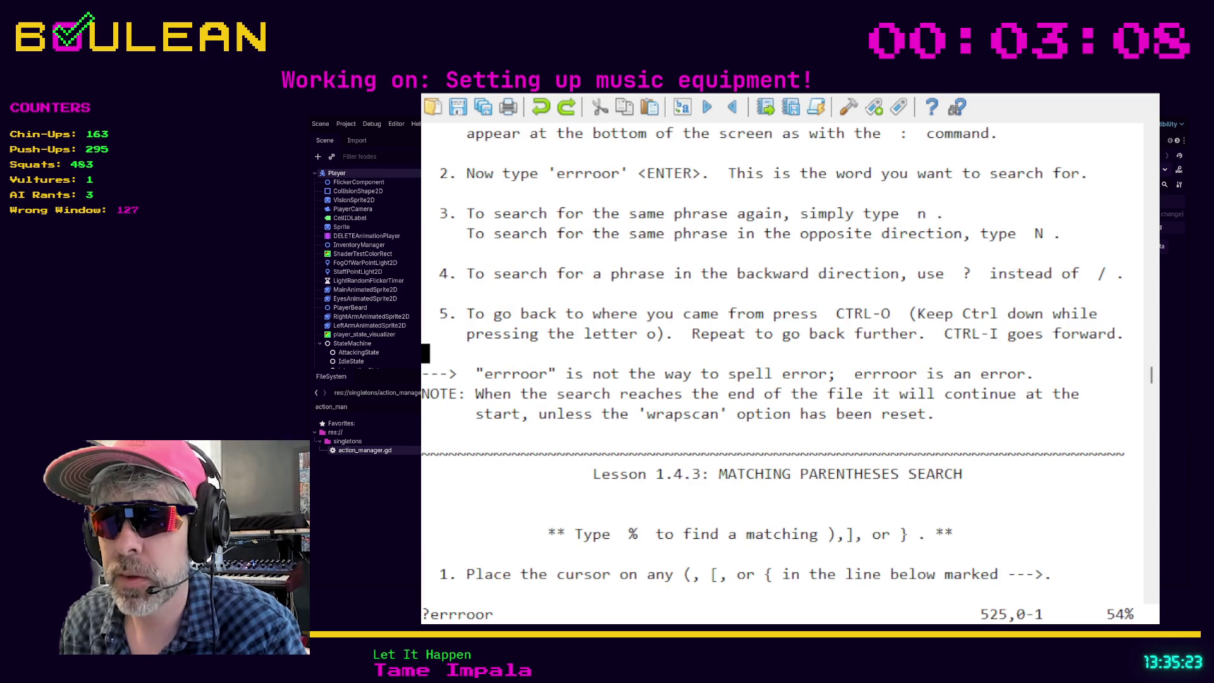
key("n")
key("shift+n")
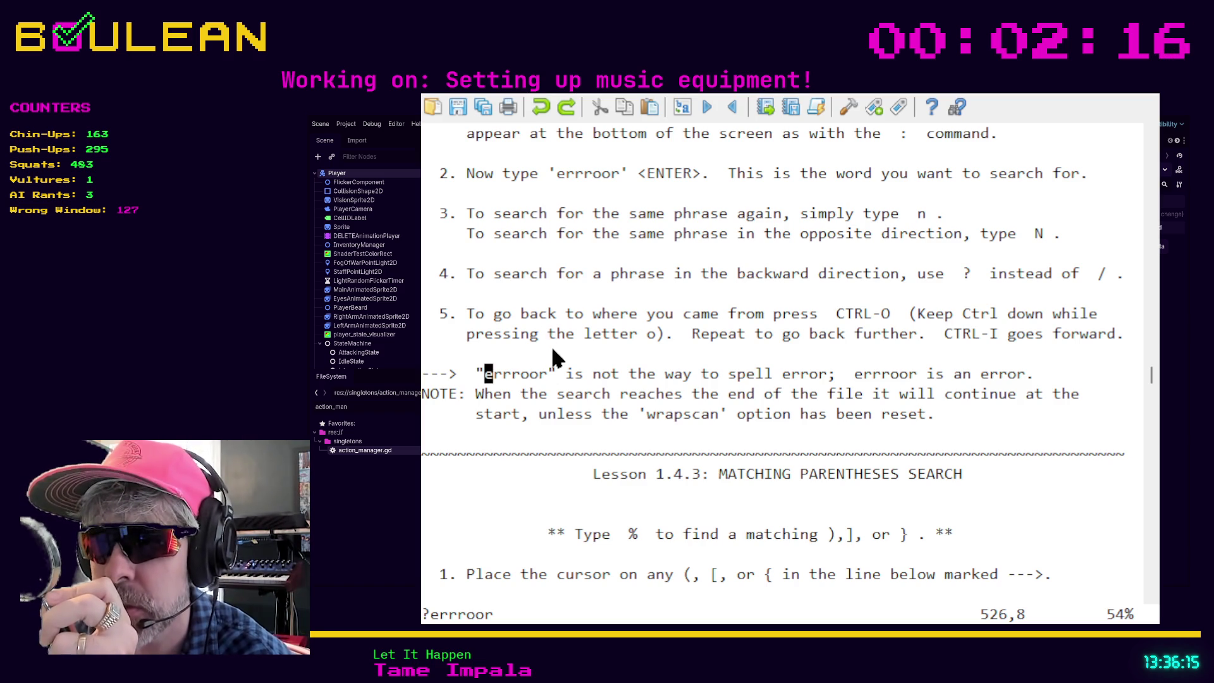
Scroll to Lesson 1.4.3 and place the cursor on the ( in step 1
scroll(547, 354, "down", 1)
scroll(545, 374, "down", 1)
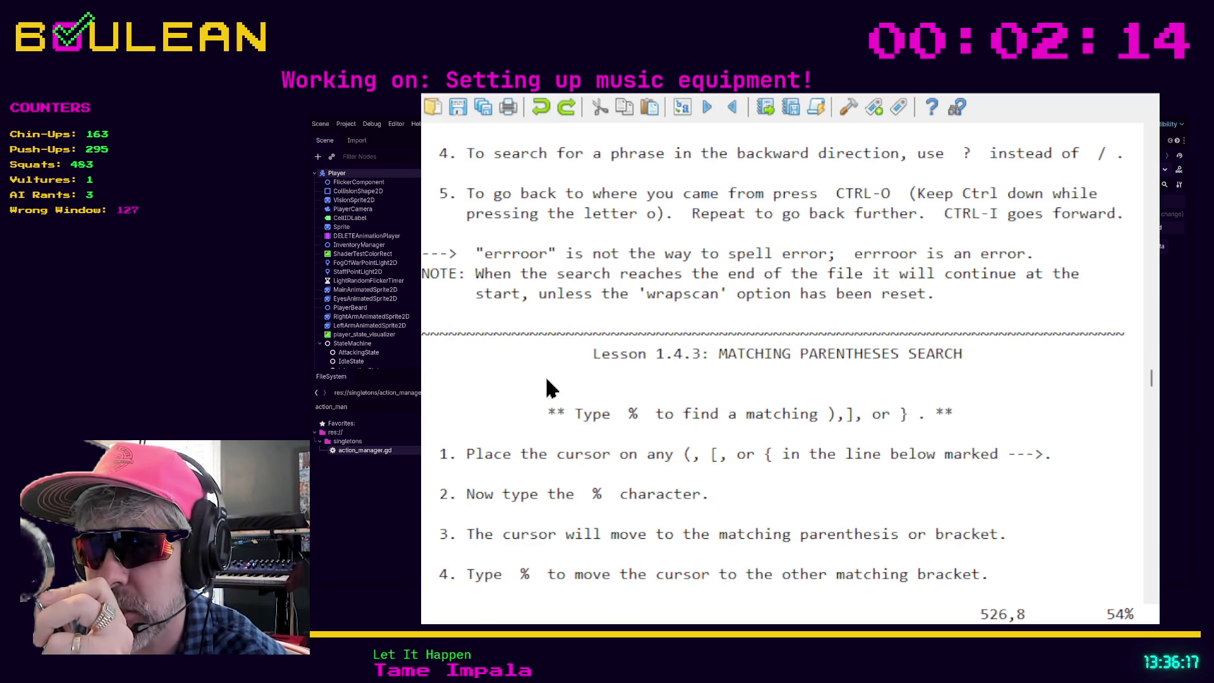
scroll(543, 374, "down", 1)
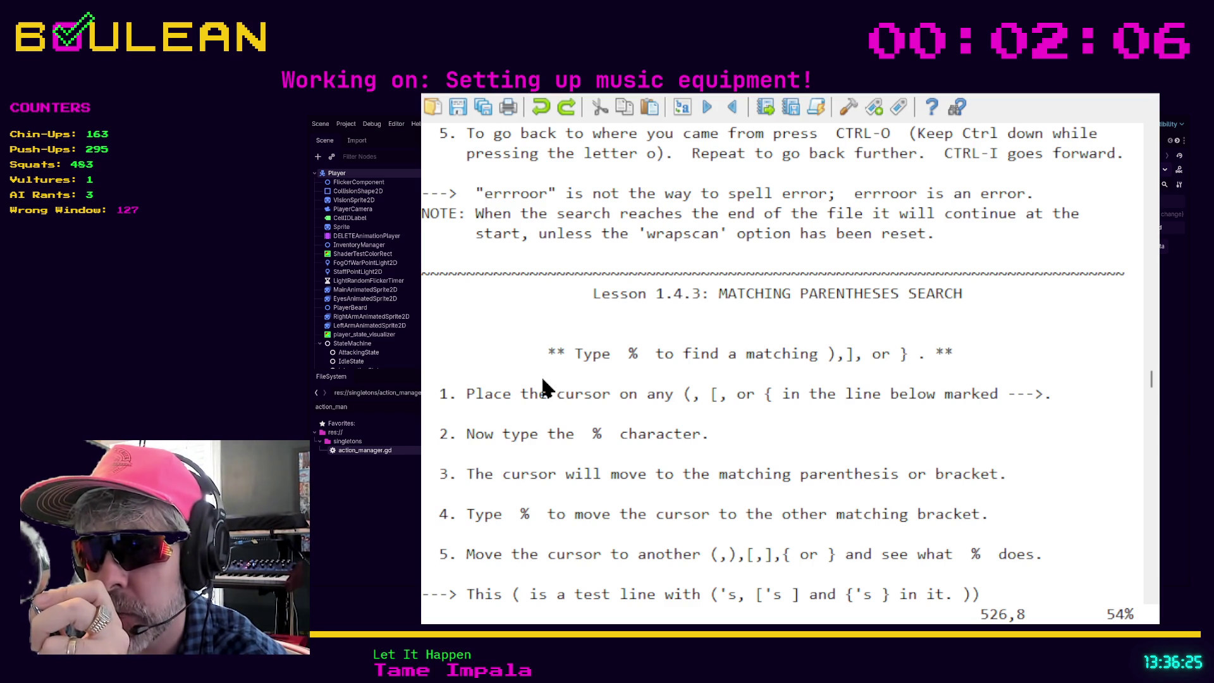
scroll(541, 375, "down", 1)
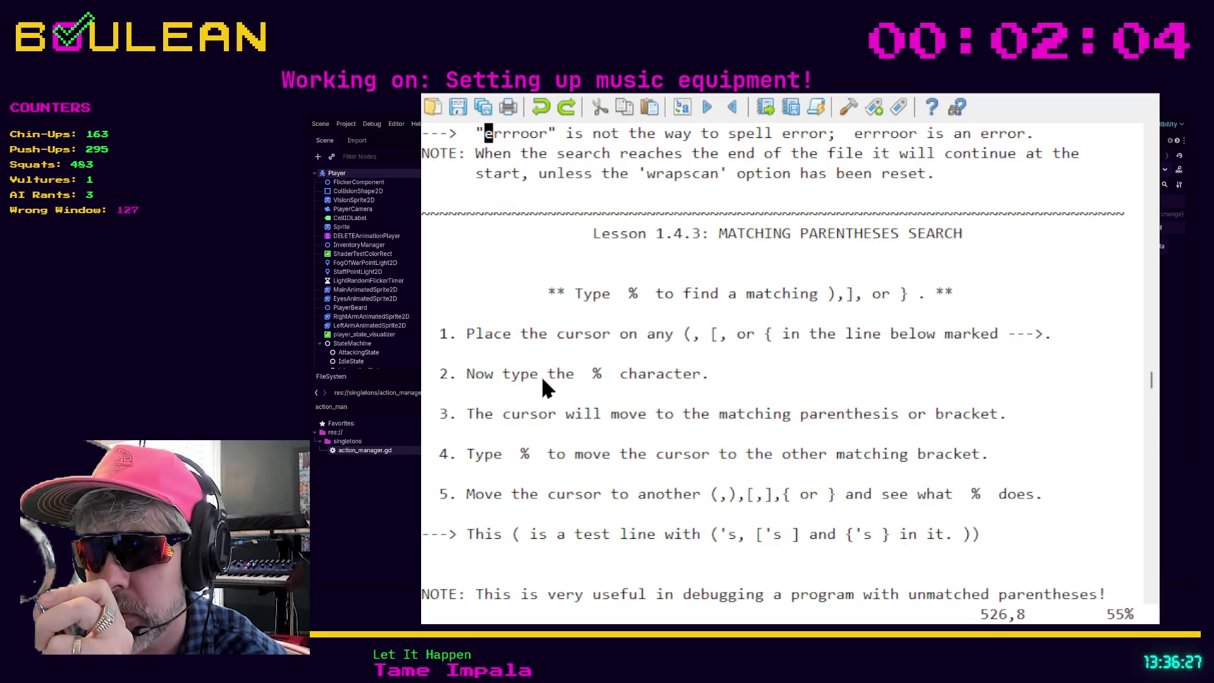
left_click(687, 333)
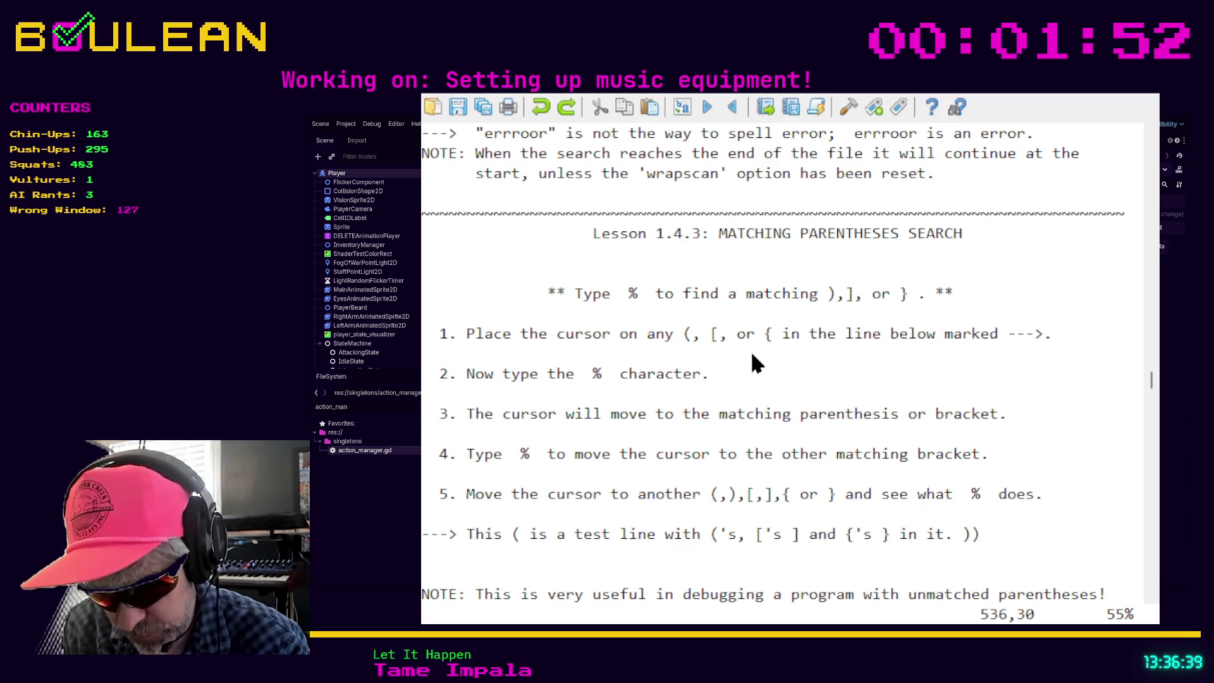
Jump between the ( and its matching bracket with % four times
key("percent")
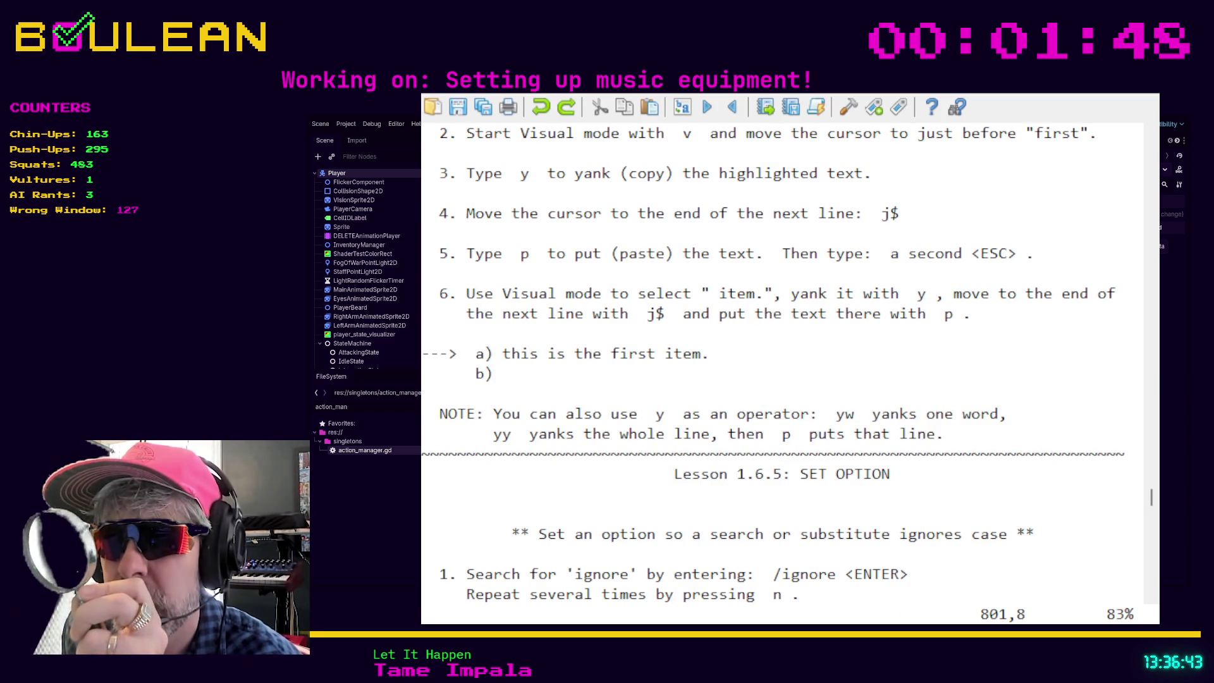
key("percent")
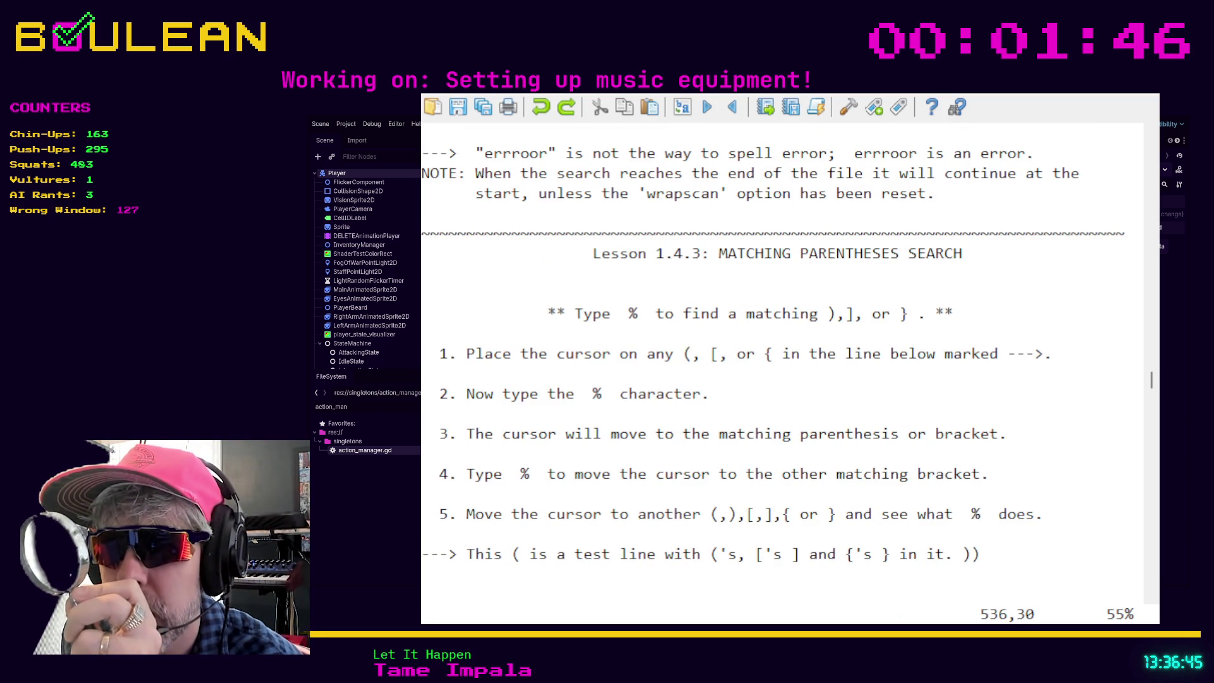
key("percent")
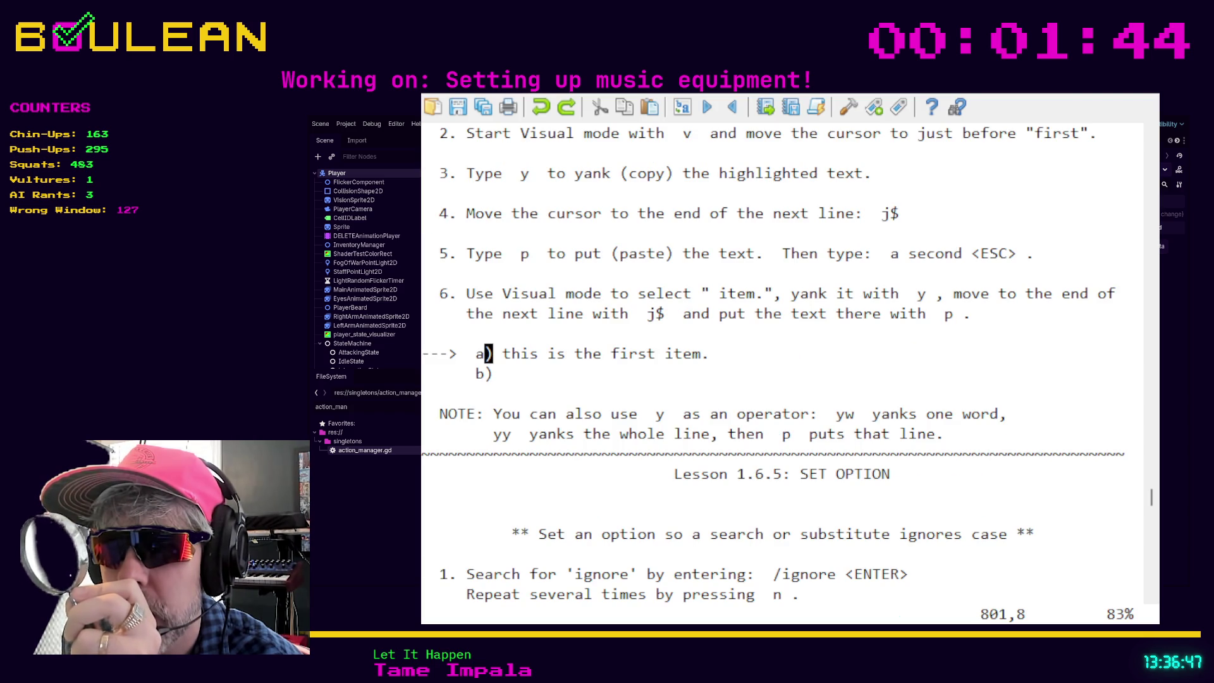
key("percent")
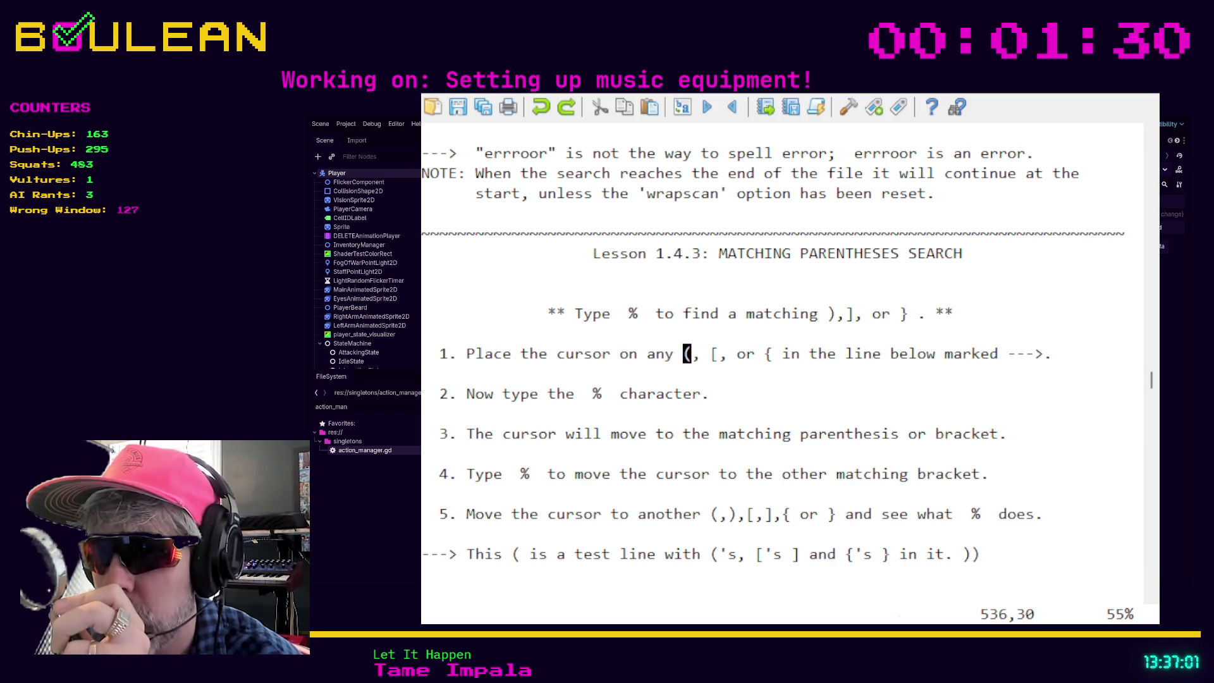
left_click(788, 514)
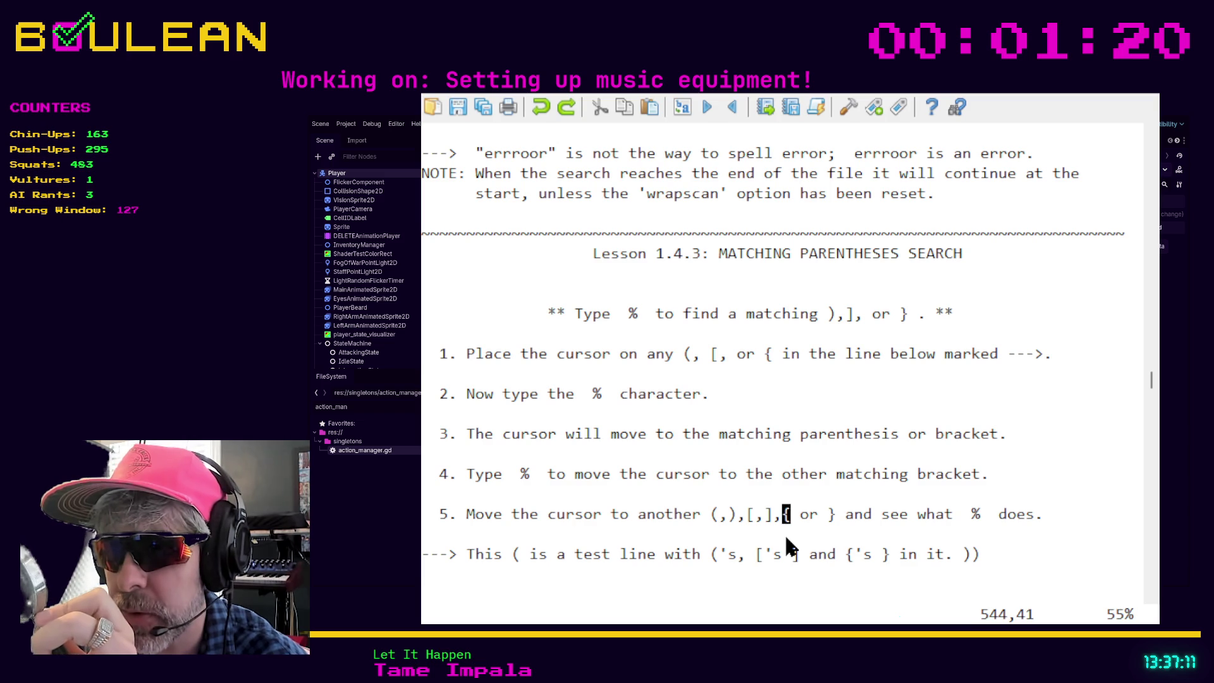
key("percent")
key("percent")
key("percent")
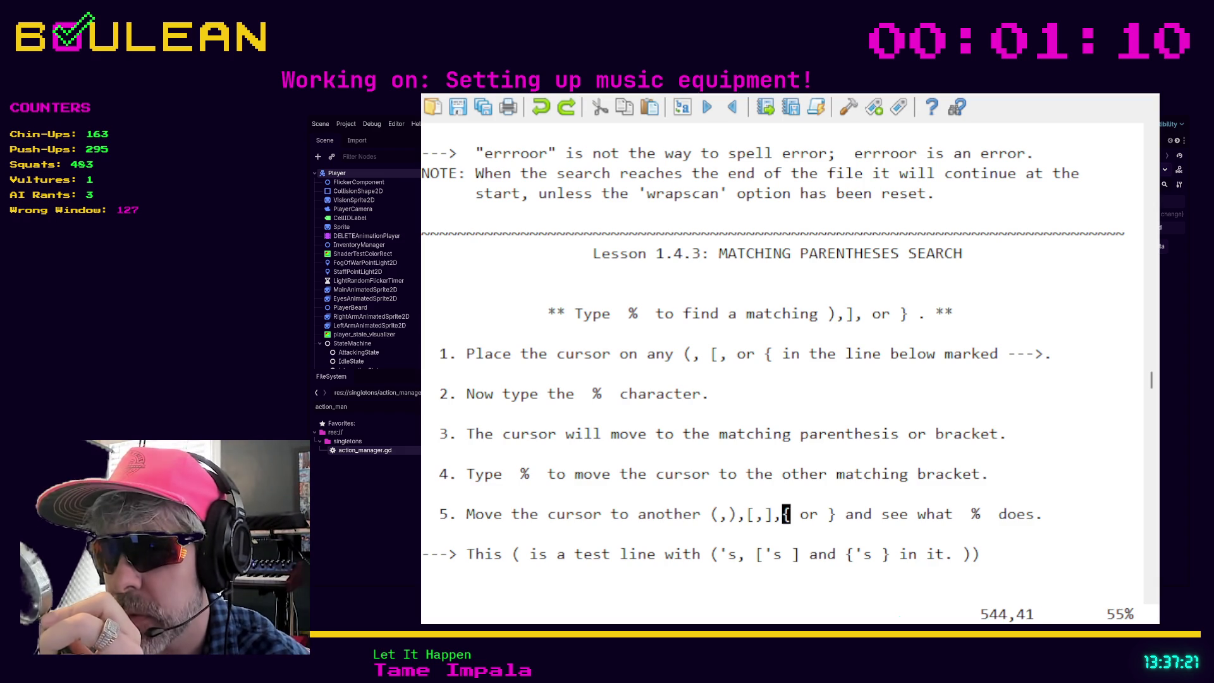
key("j")
key("j")
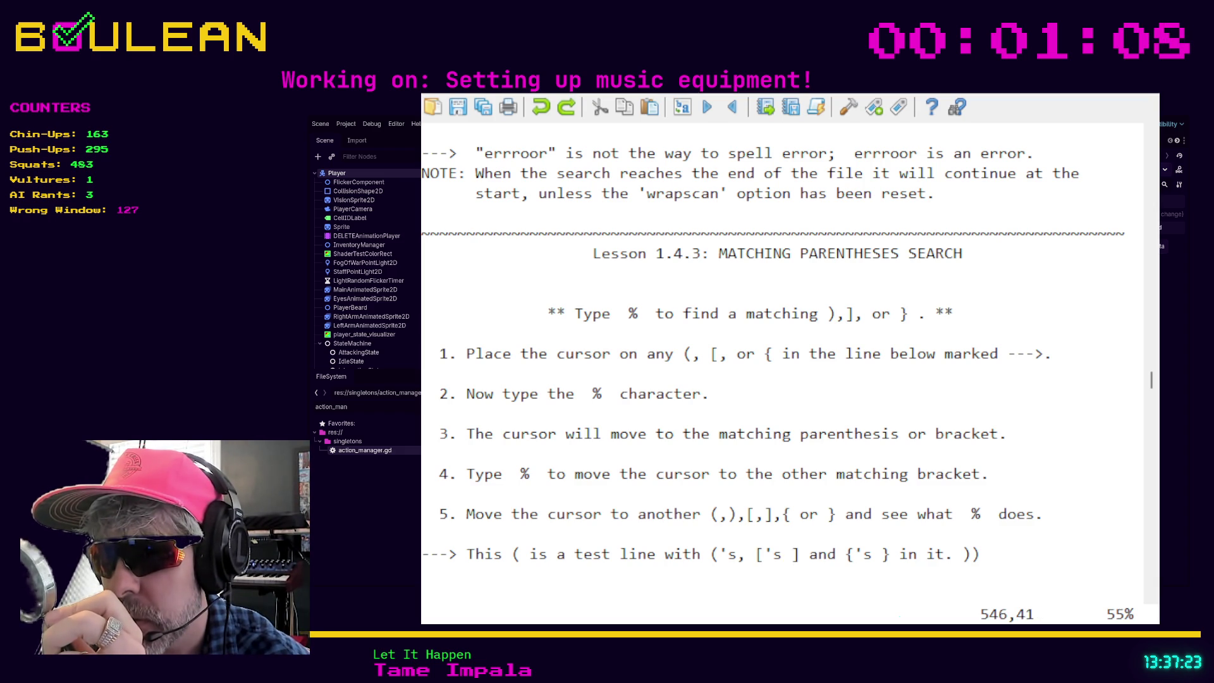
key("h")
key("h")
key("h")
key("h")
key("h")
key("h")
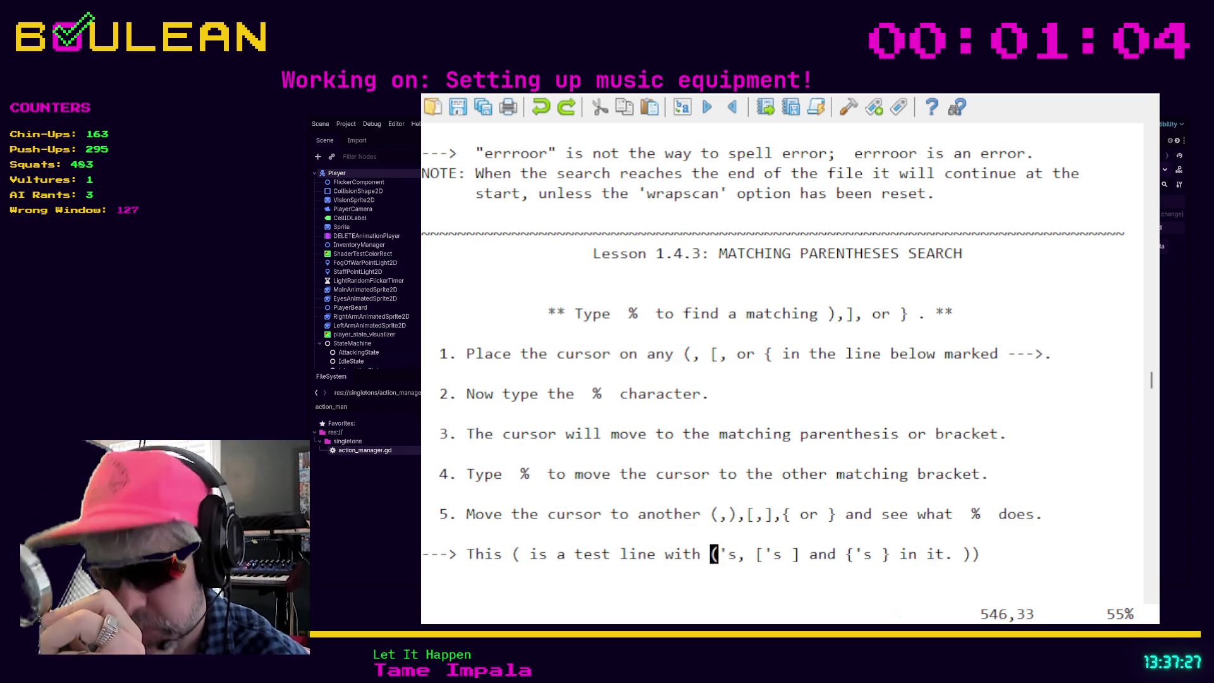
key("percent")
key("percent")
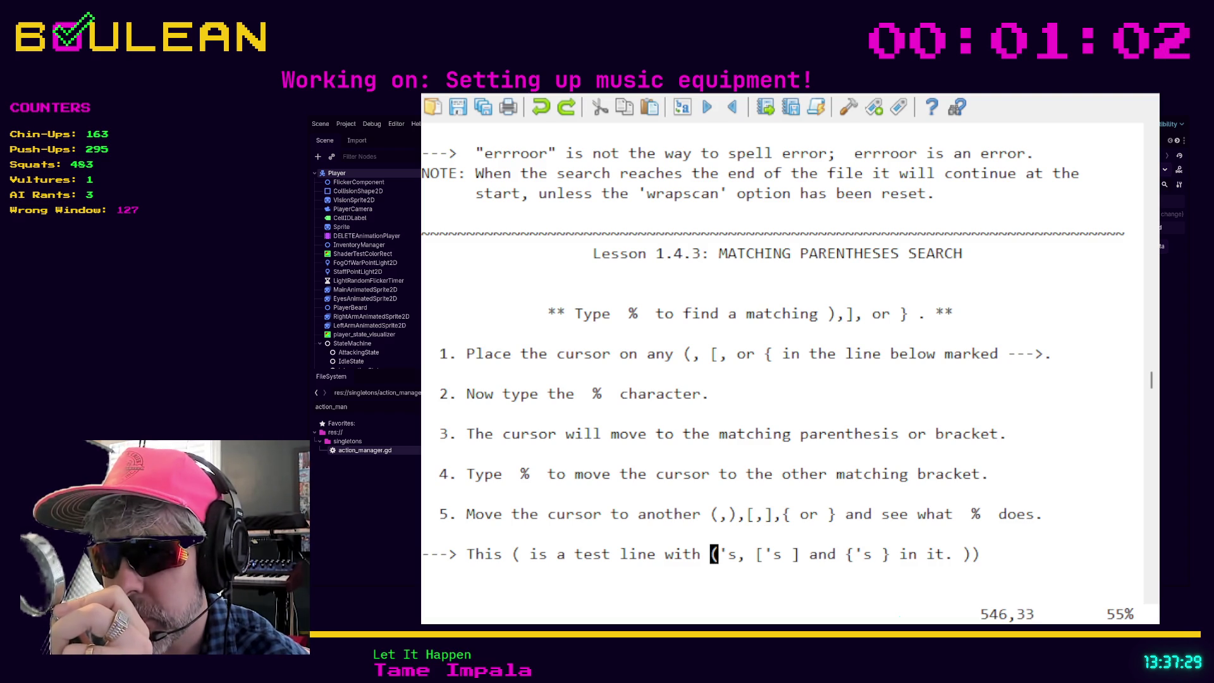
key("percent")
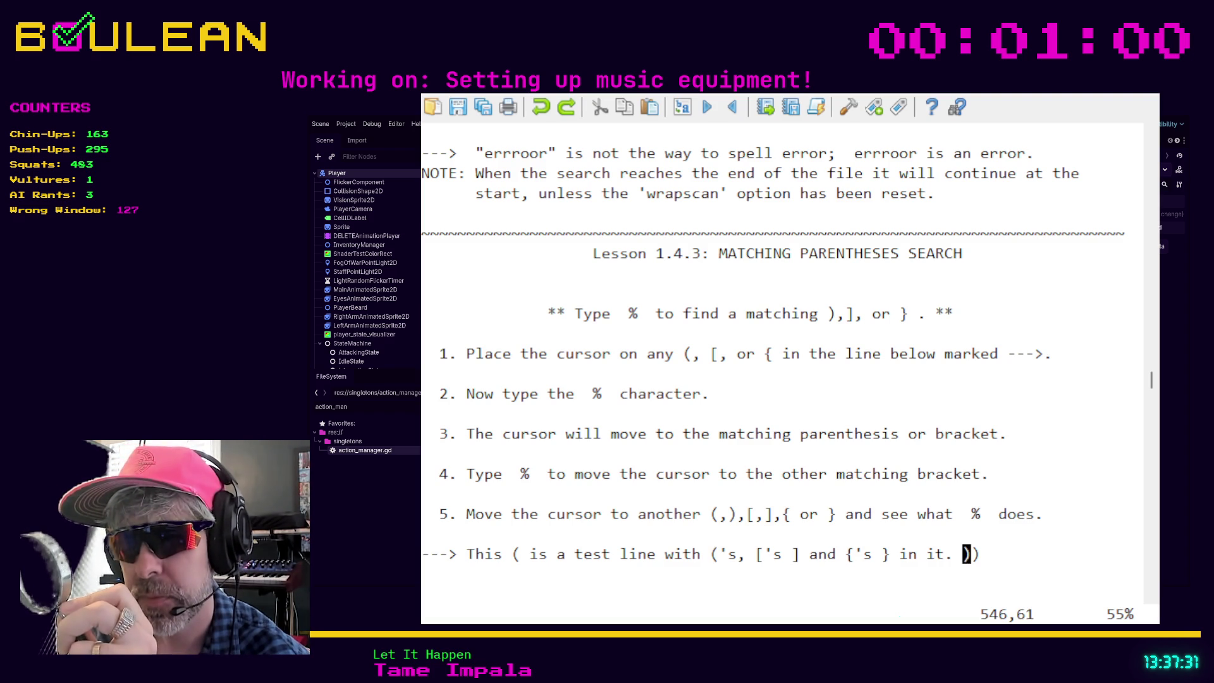
key("percent")
key("l")
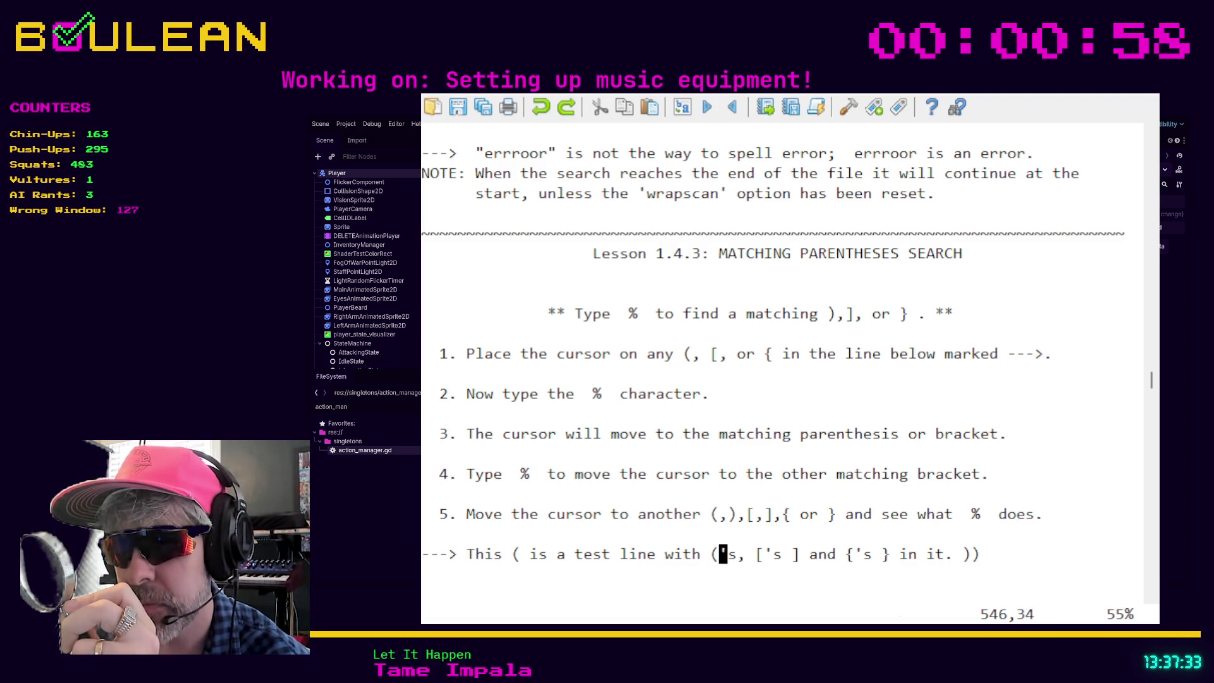
key("l")
key("l")
key("l")
key("l")
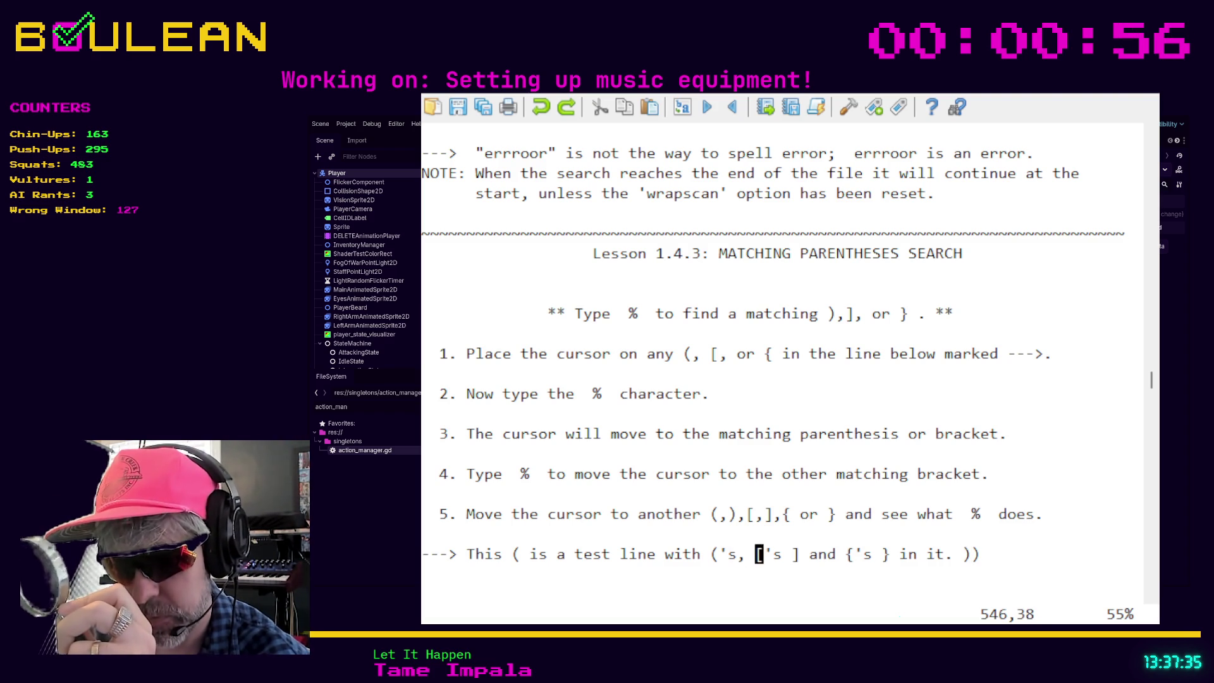
key("percent")
key("percent")
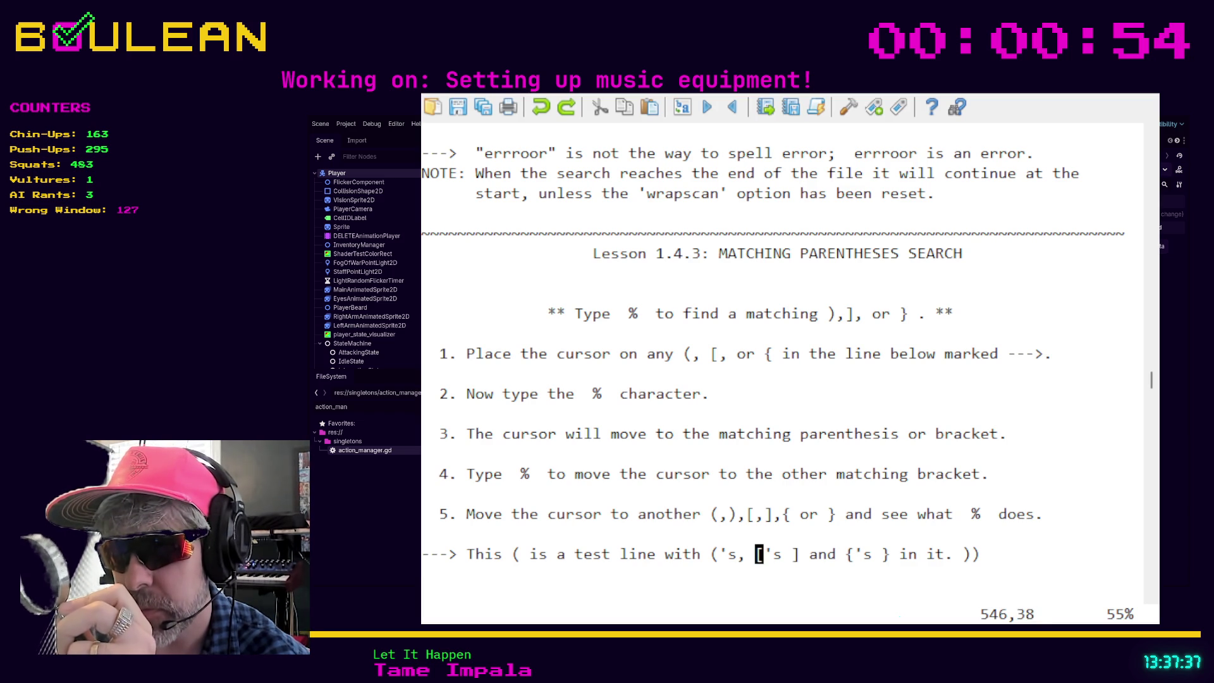
key("percent")
scroll(796, 493, "down", 2)
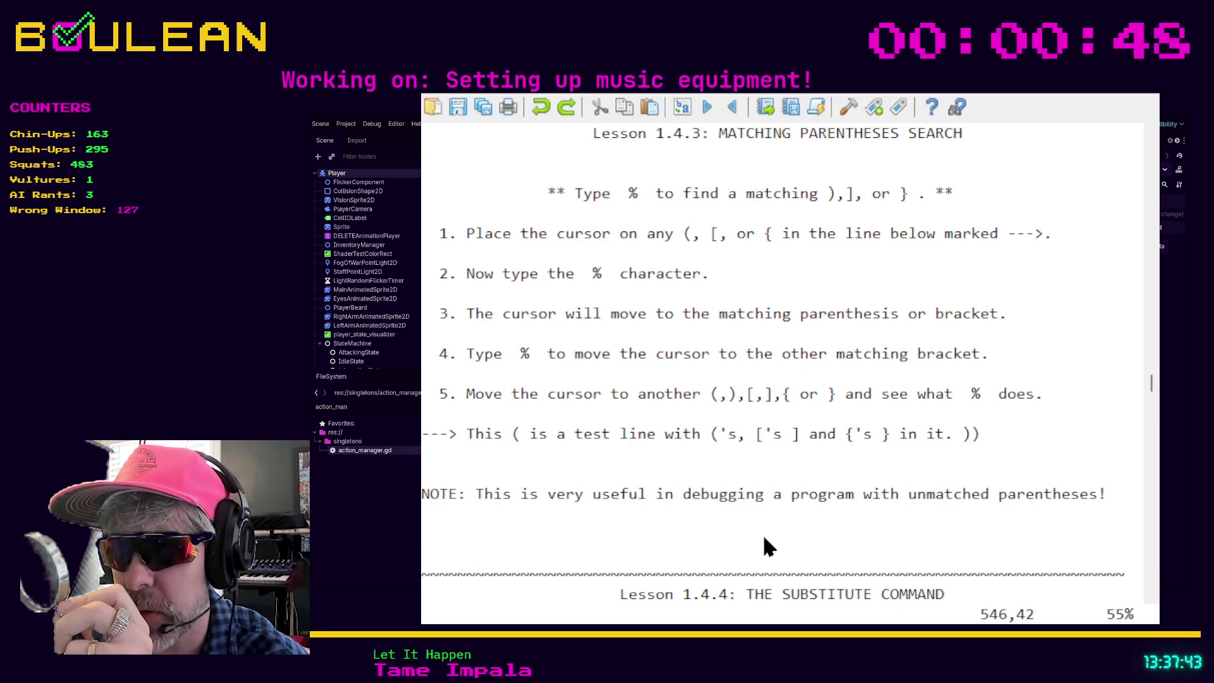
Scroll to Lesson 1.4.4 and put the cursor on the thee practice line
scroll(764, 538, "down", 2)
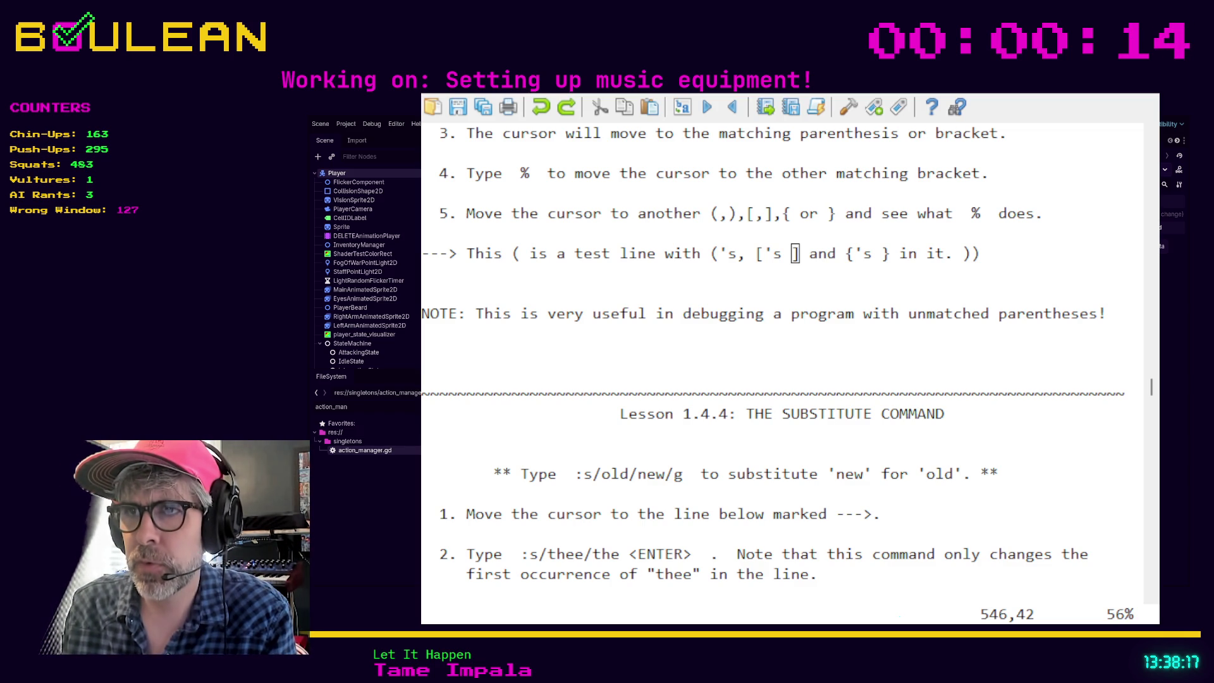
left_click(471, 554)
scroll(603, 443, "down", 2)
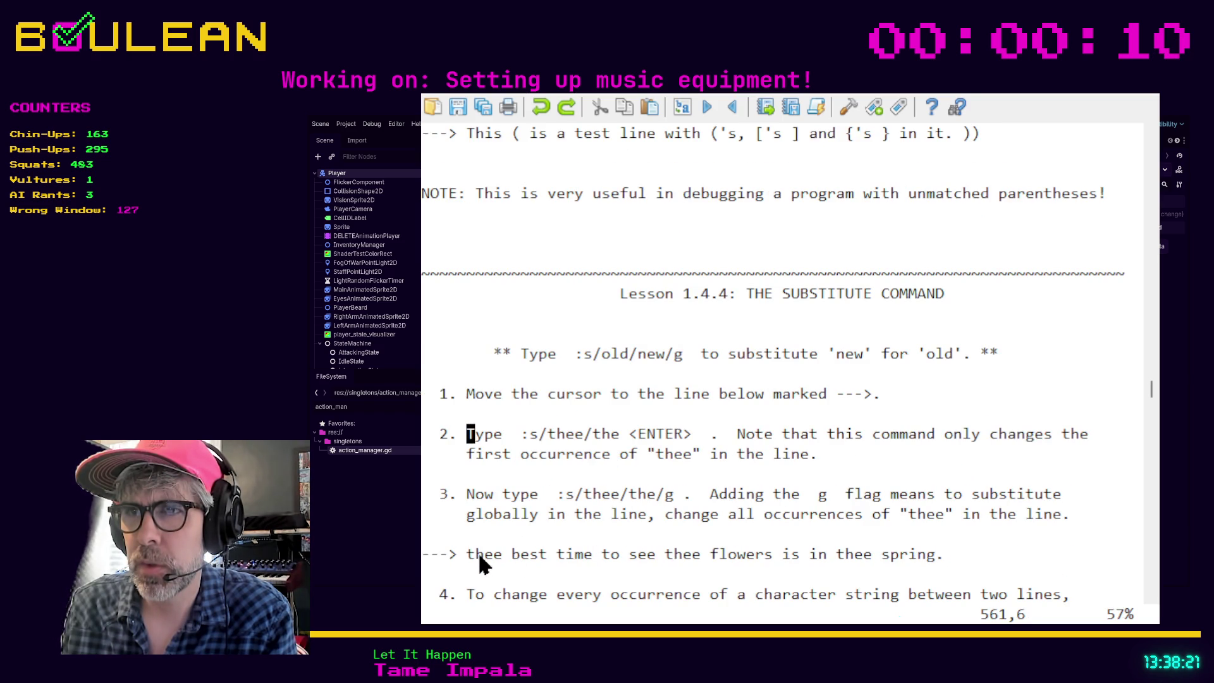
left_click(470, 556)
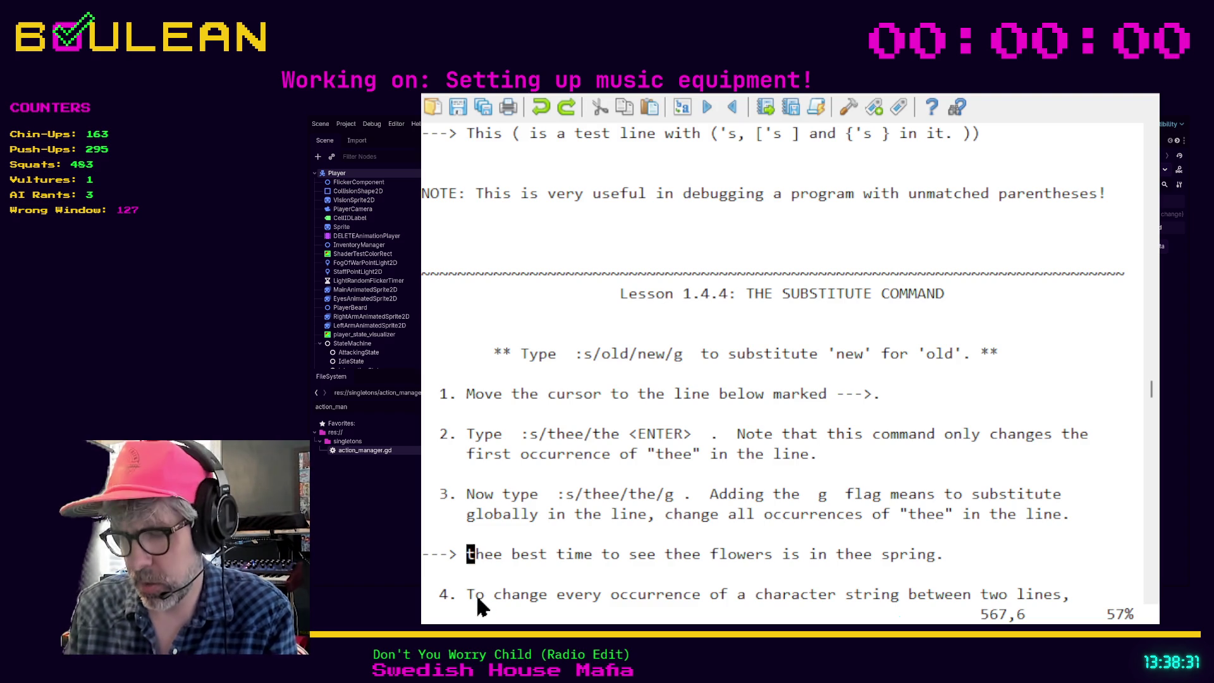
Replace the first 'thee' on the line with 'the' using :s/thee/the
type("/s/")
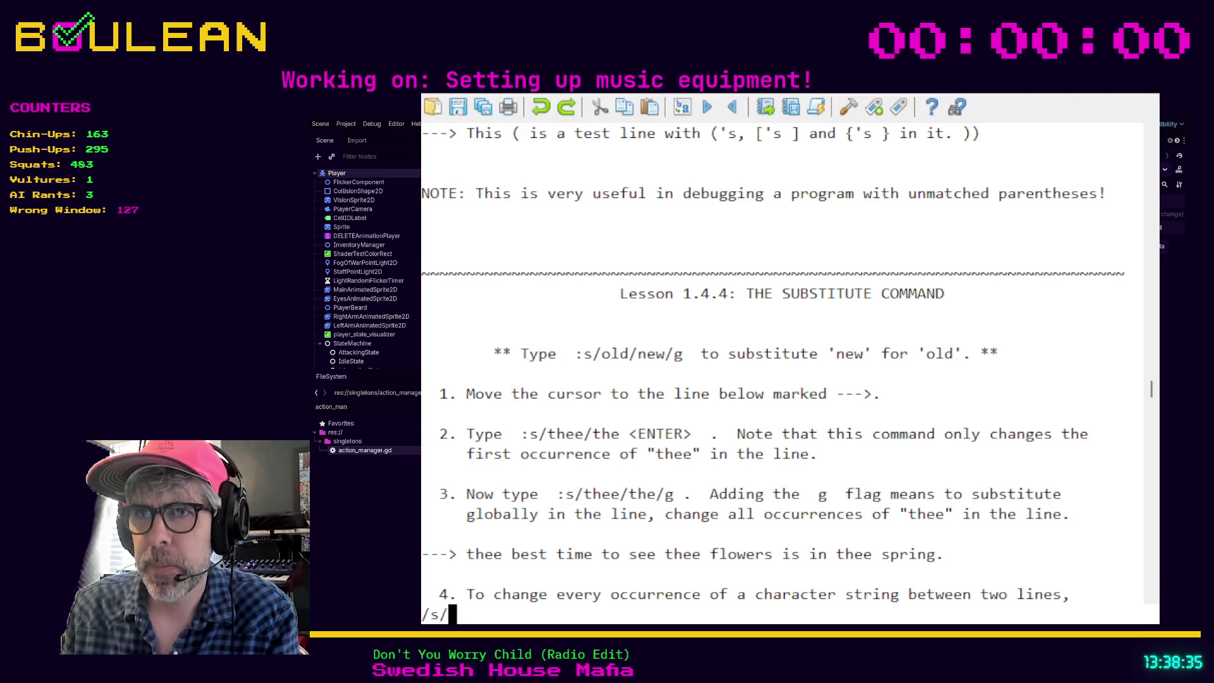
key("BackSpace")
key("BackSpace")
key("BackSpace")
type(":")
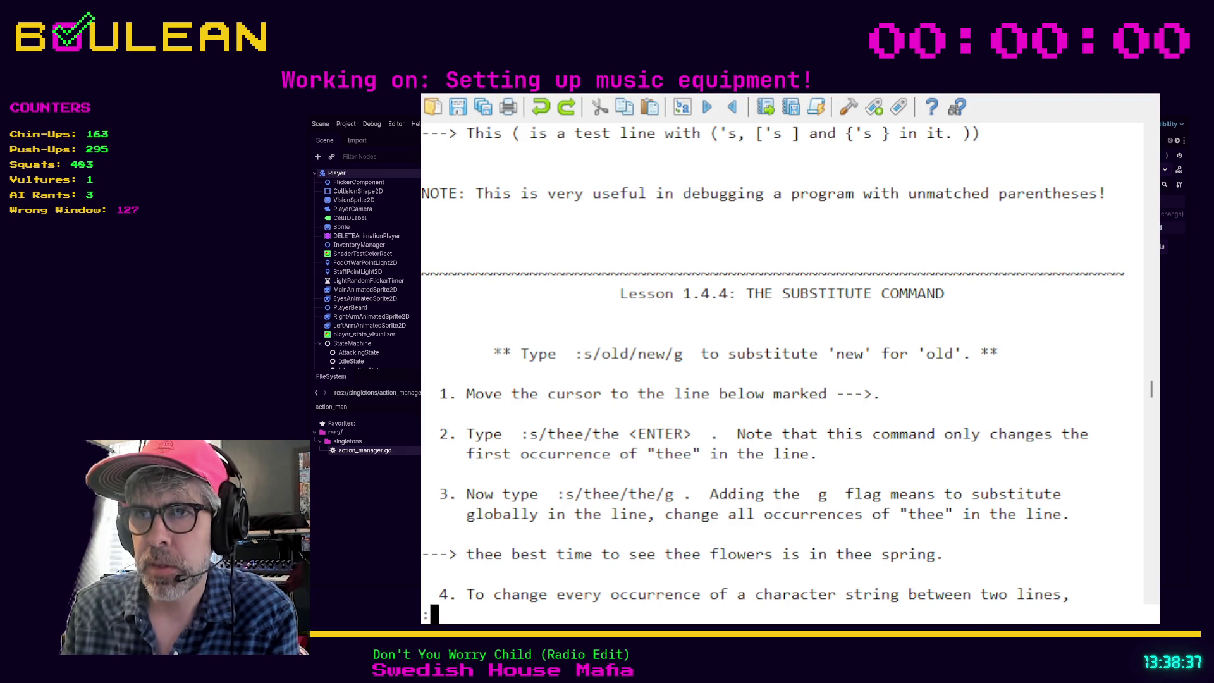
type("s/thee")
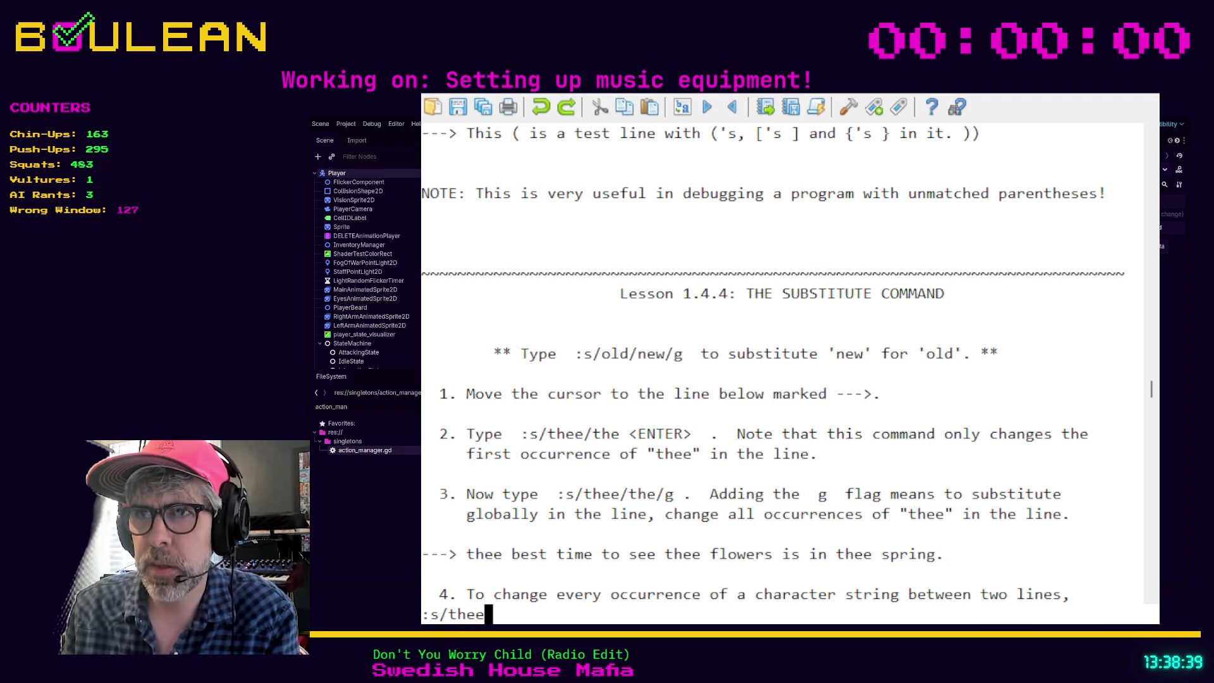
type("/the")
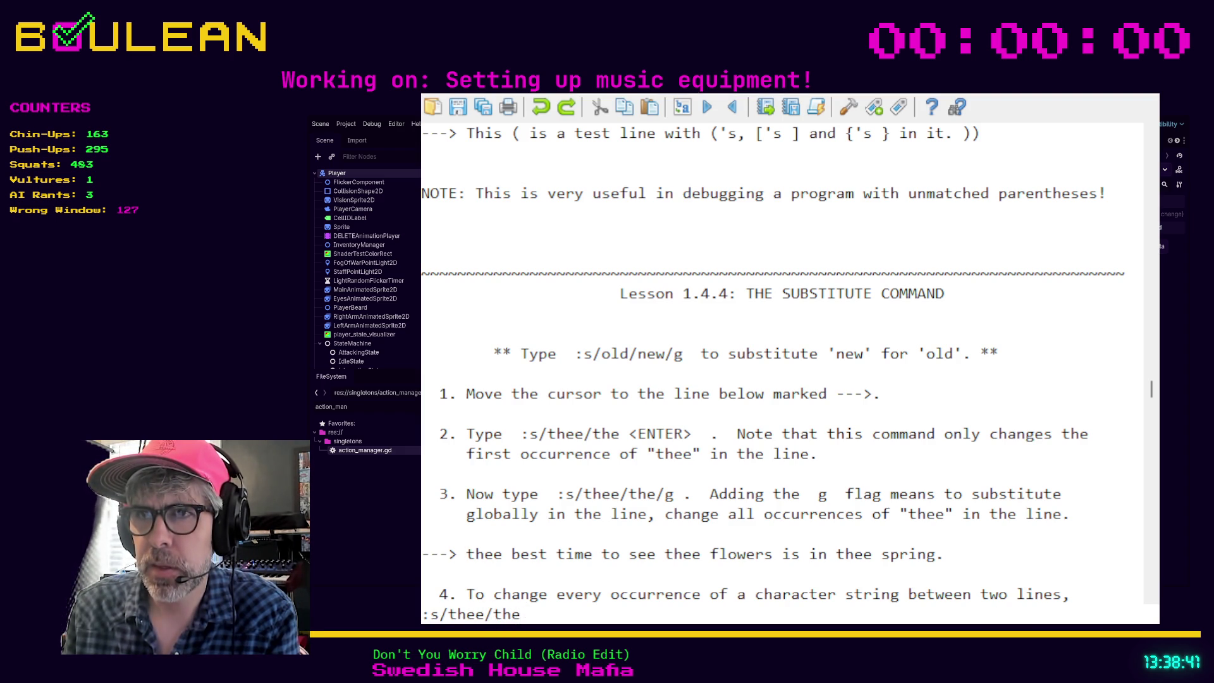
key("Return")
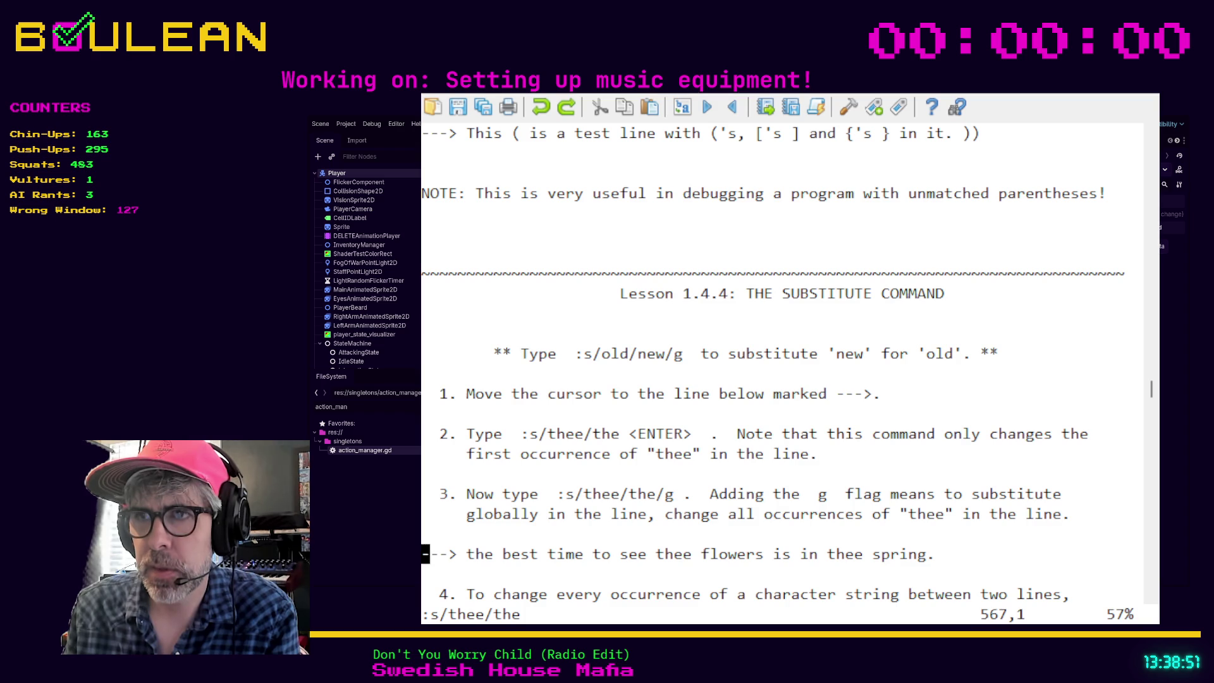
Run :s/best/rest, :s/thee/the/g and :s/the/whoopie/g on the practice line
type(":")
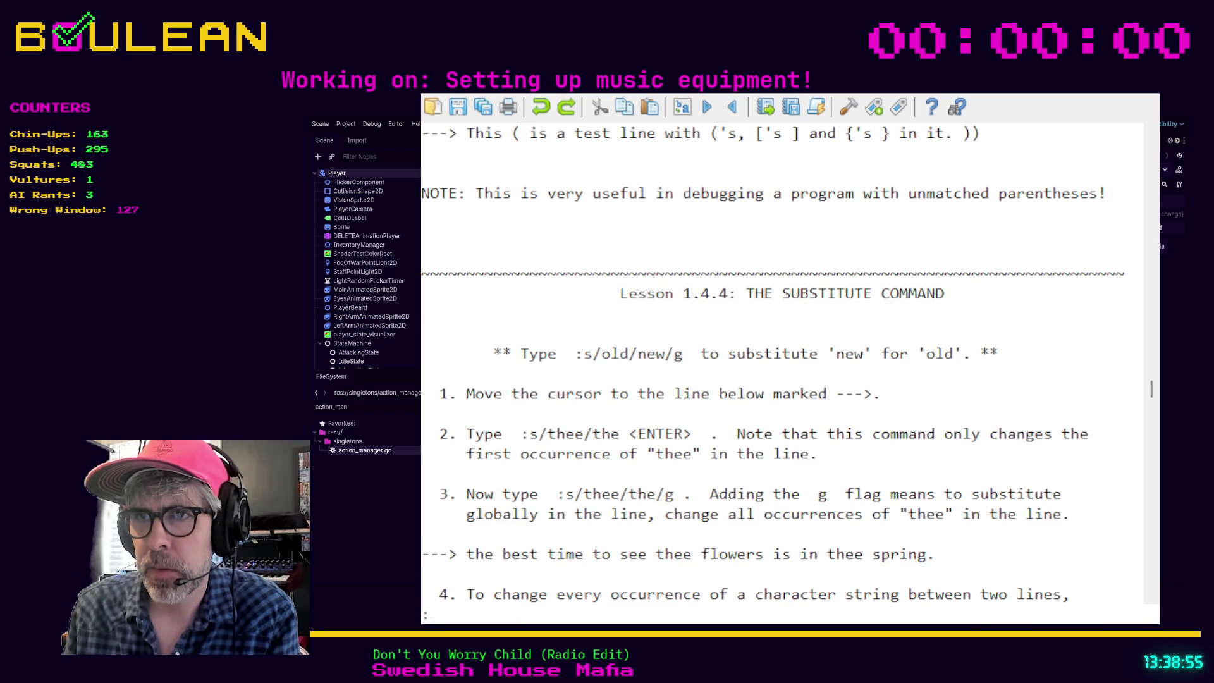
type("s/")
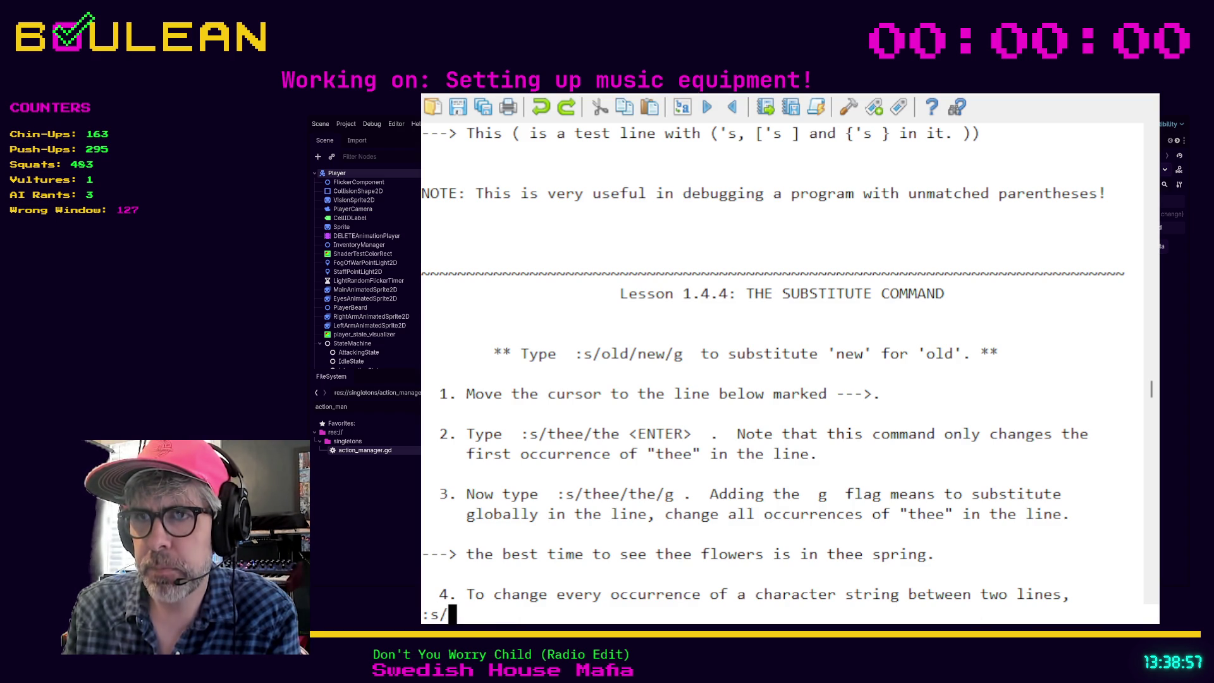
type("best/rest")
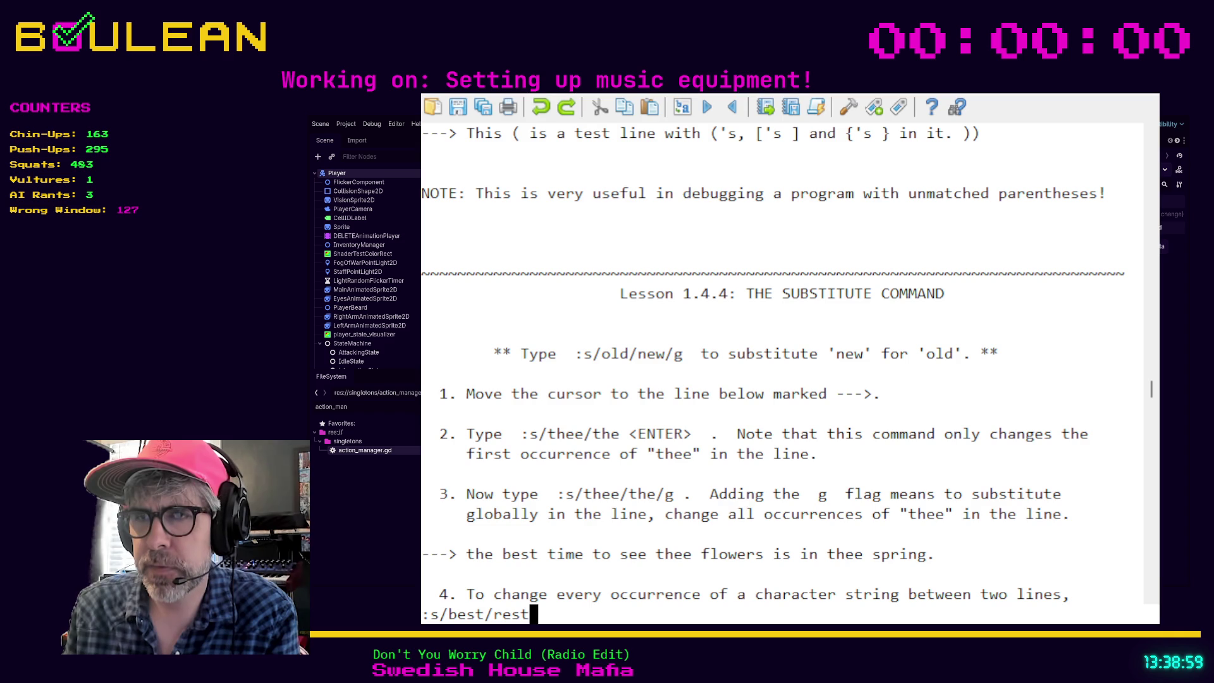
key("Return")
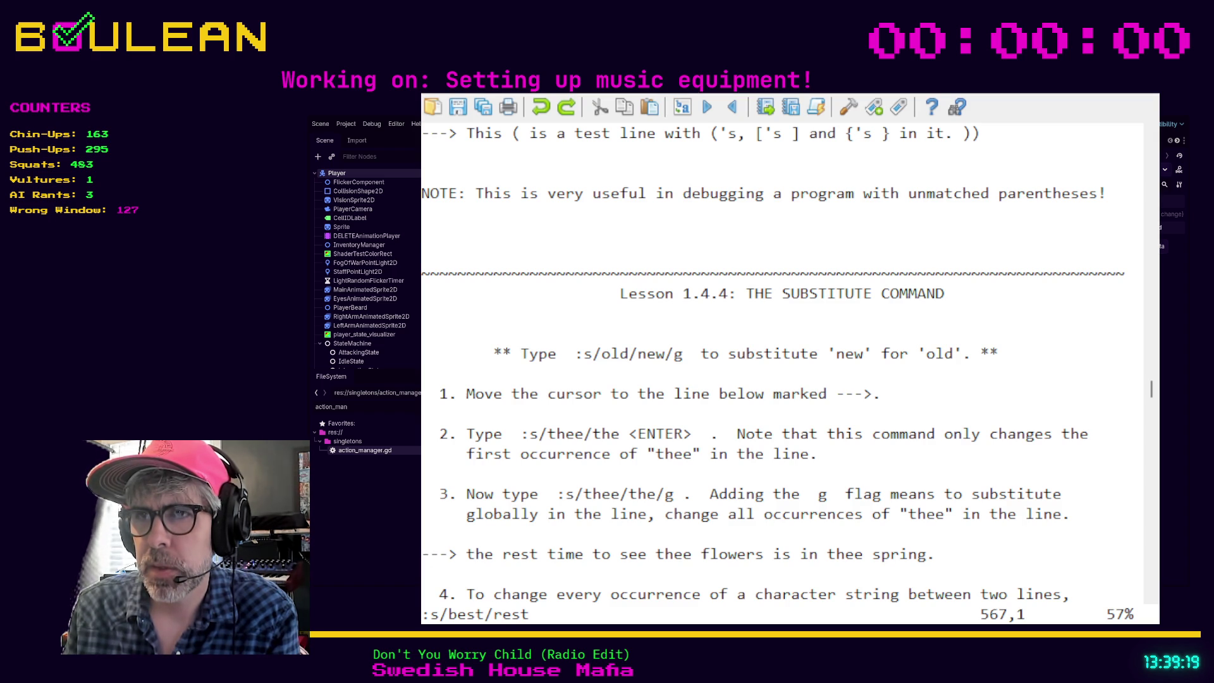
type(":s/thee/the/")
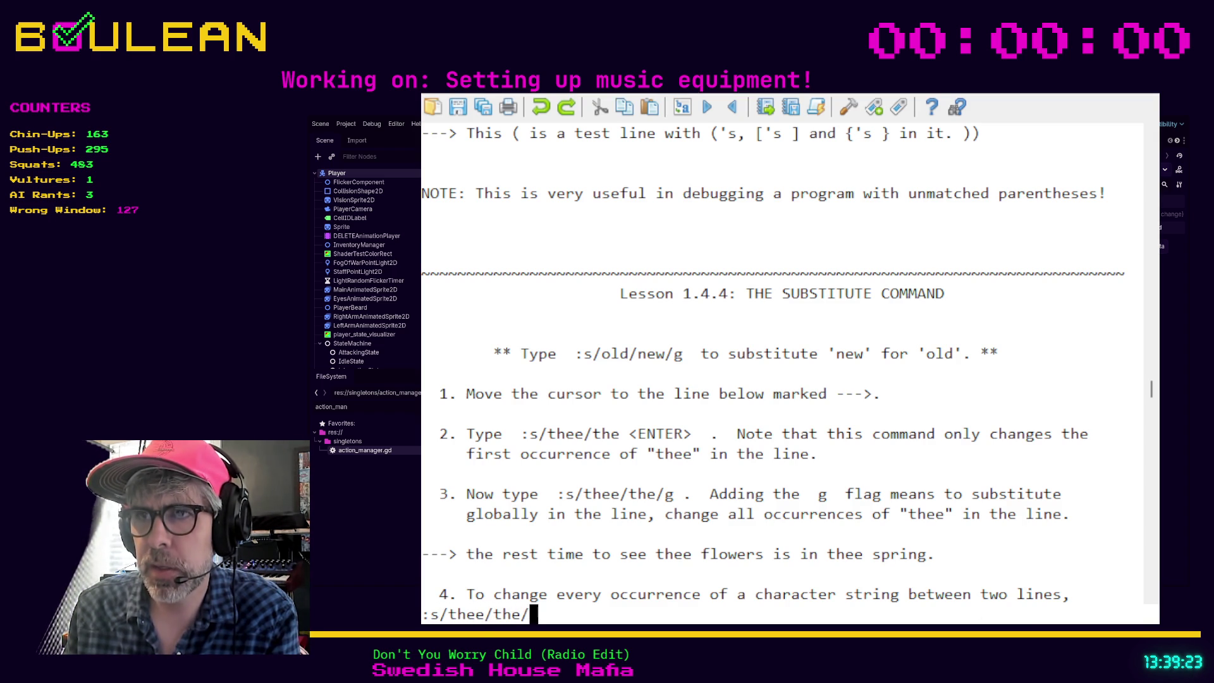
type("g")
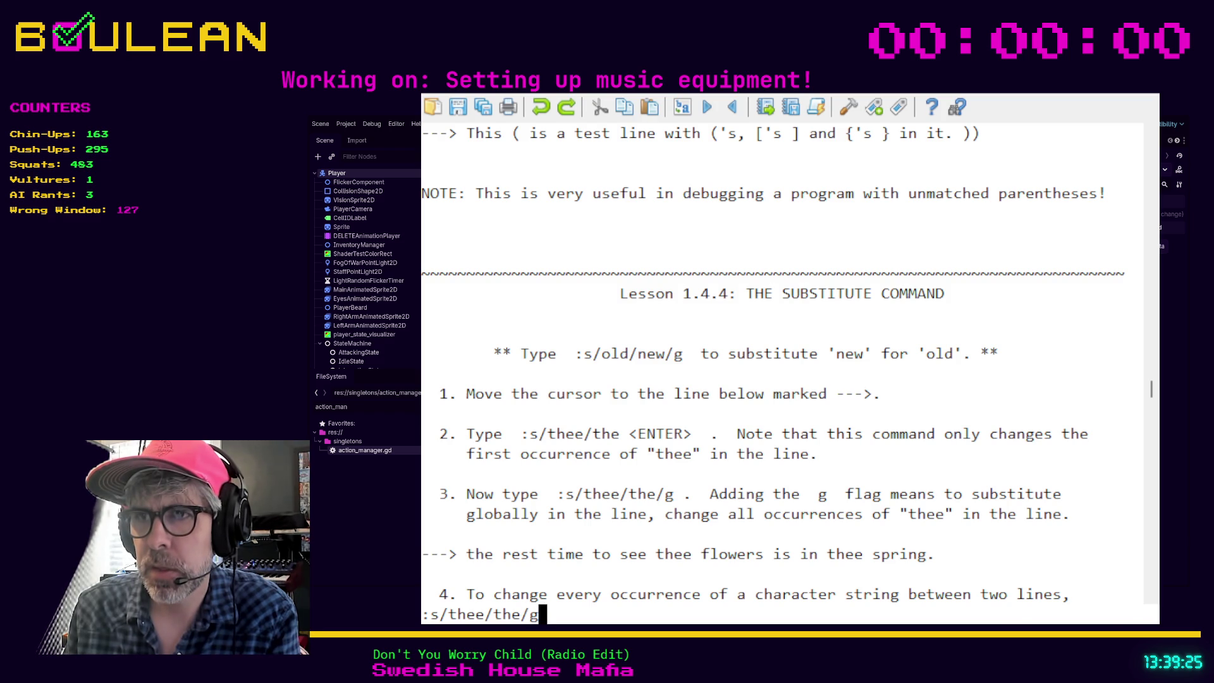
key("Return")
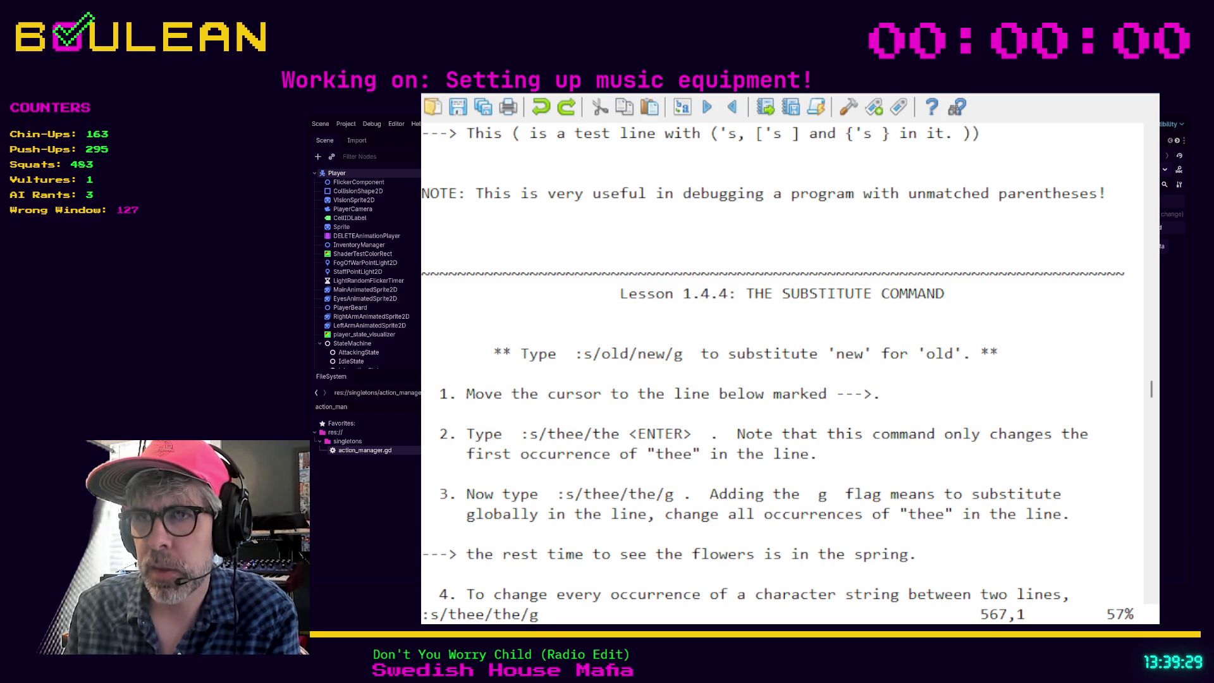
type(":s")
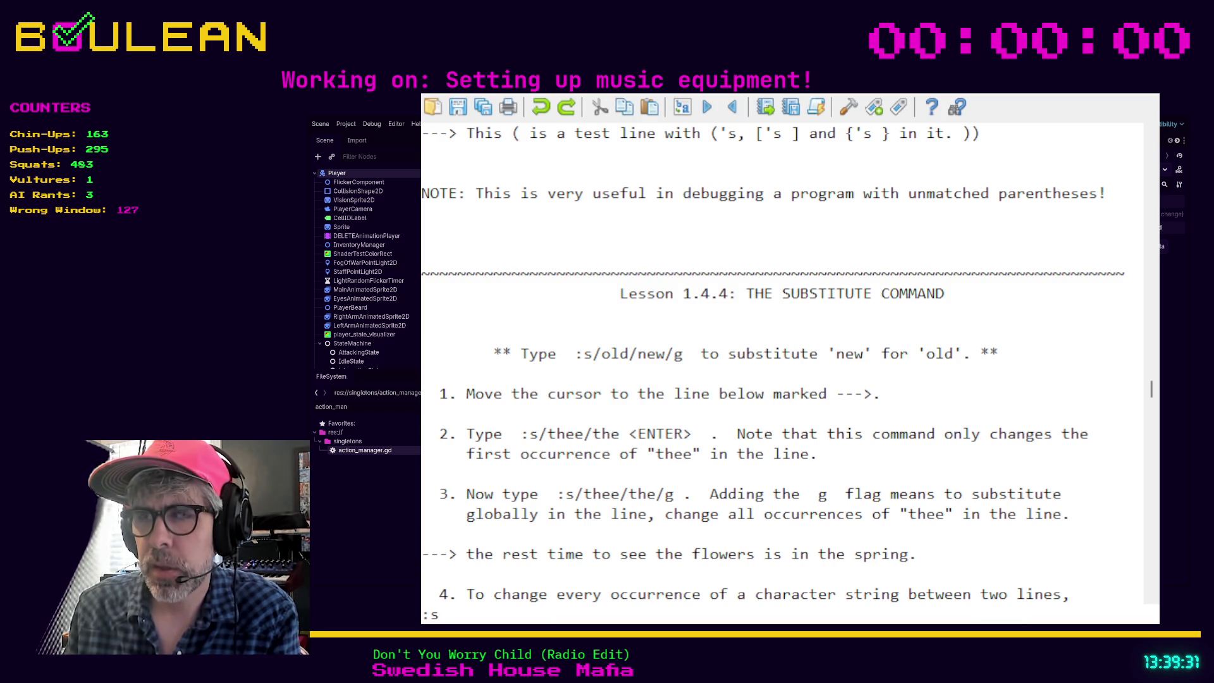
type("/the/whoopie/g")
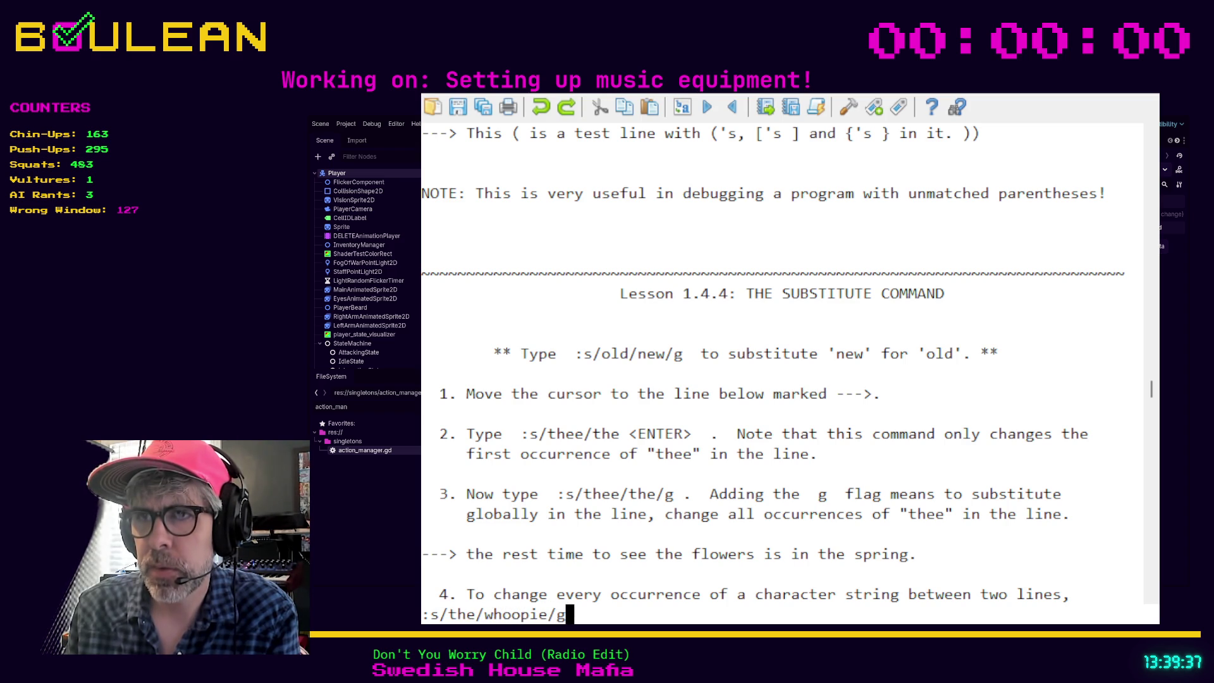
key("Return")
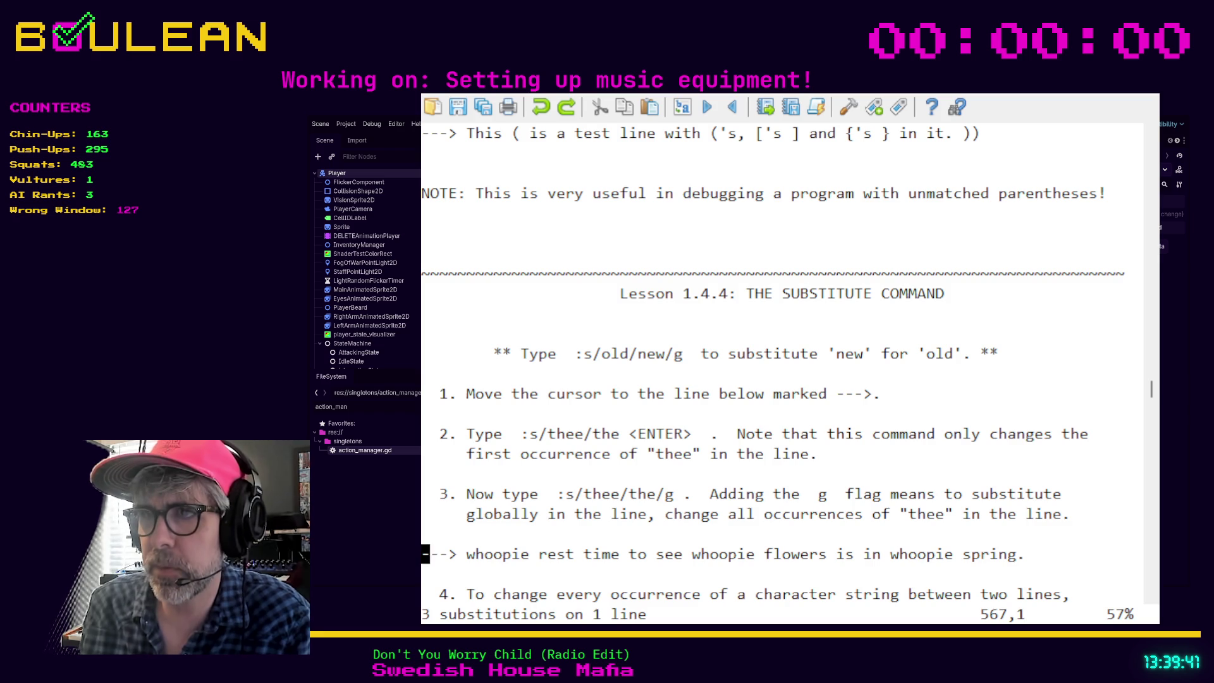
scroll(805, 507, "down", 1)
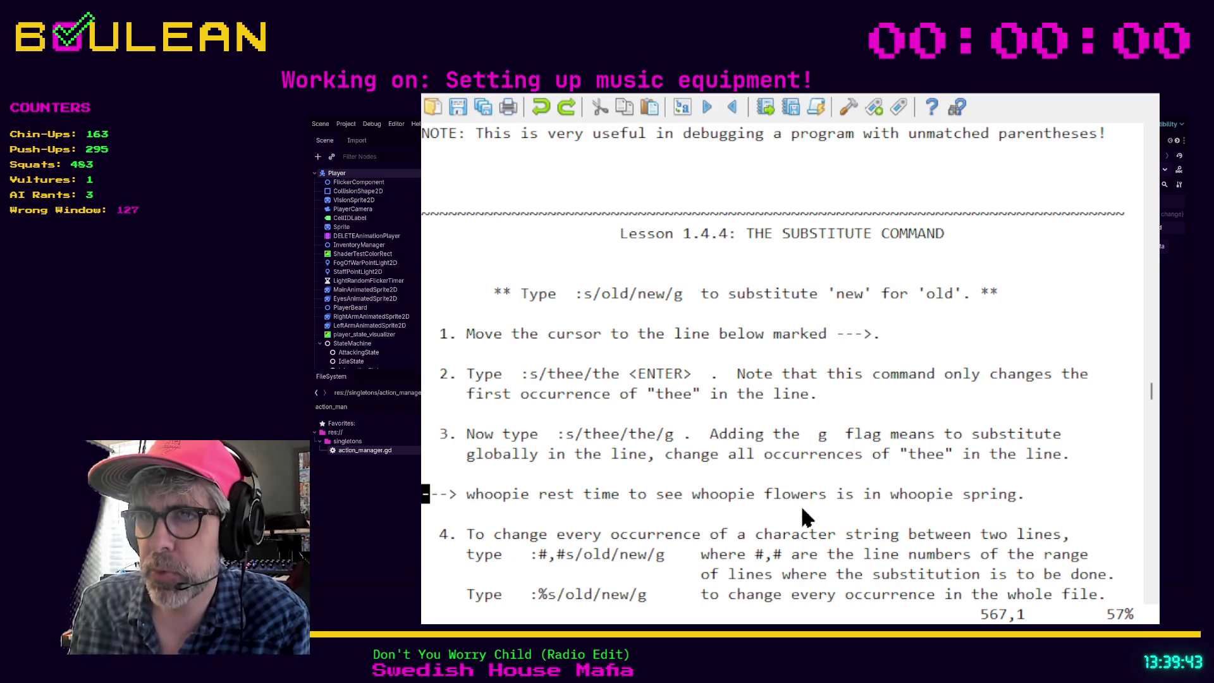
scroll(803, 510, "down", 1)
scroll(807, 517, "down", 1)
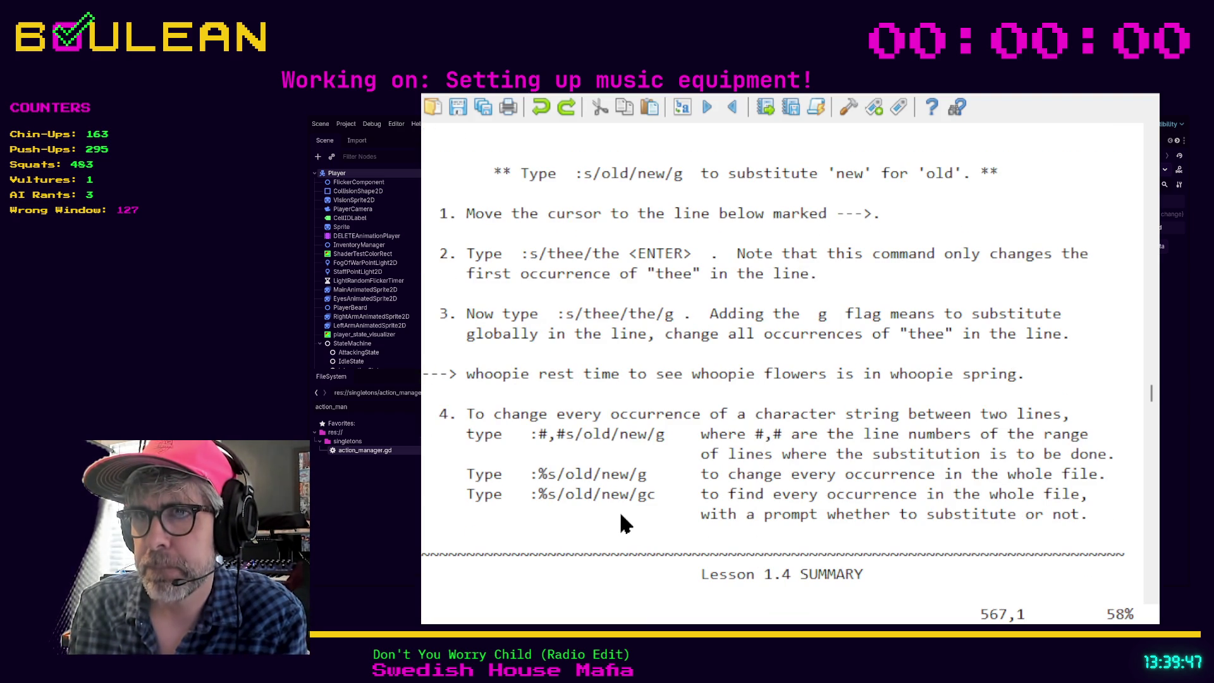
scroll(609, 517, "down", 1)
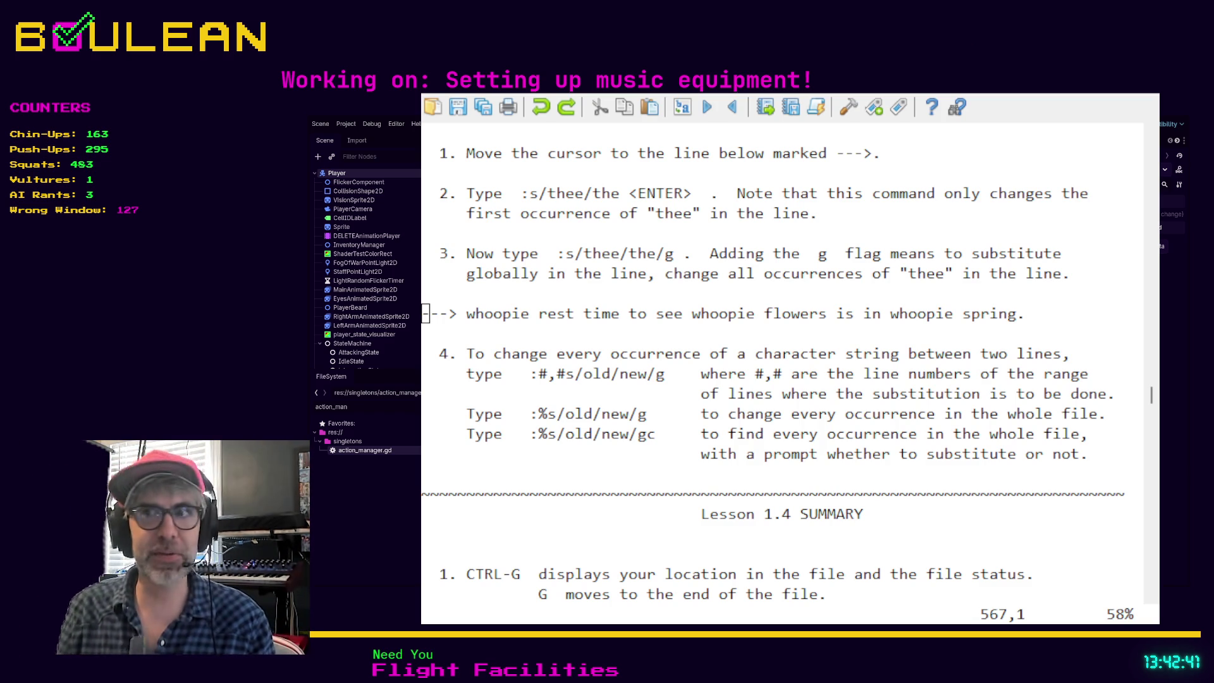
key("alt+Tab")
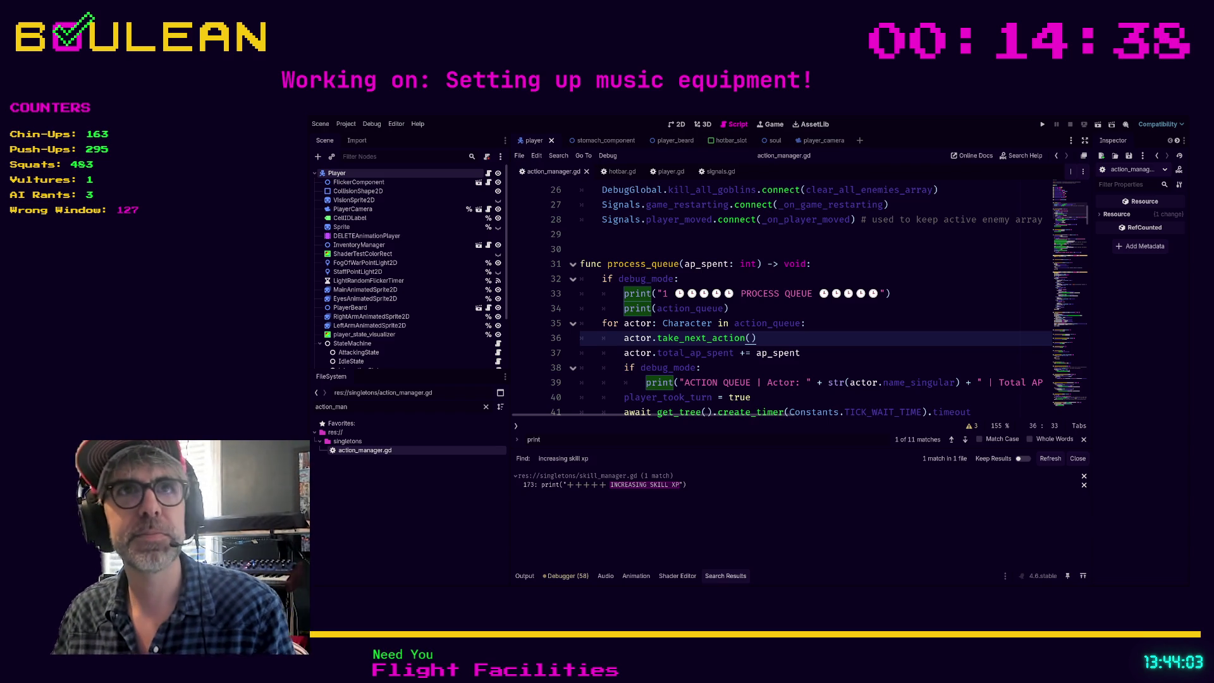
left_click(833, 348)
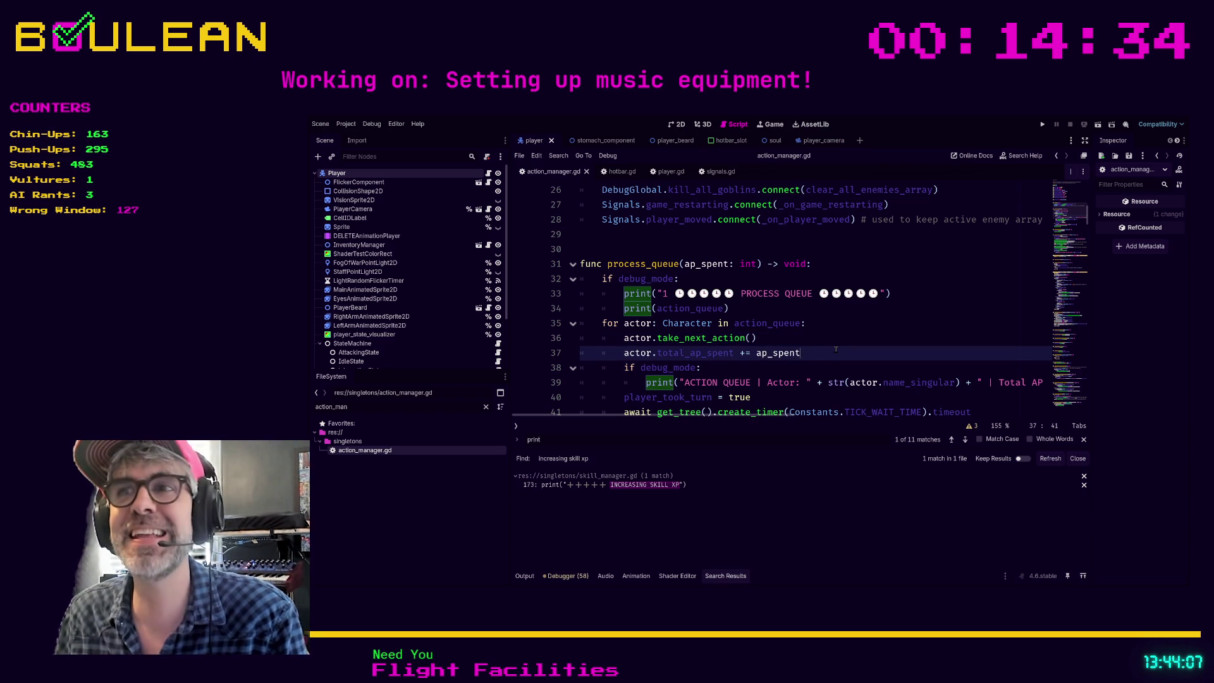
left_click(794, 364)
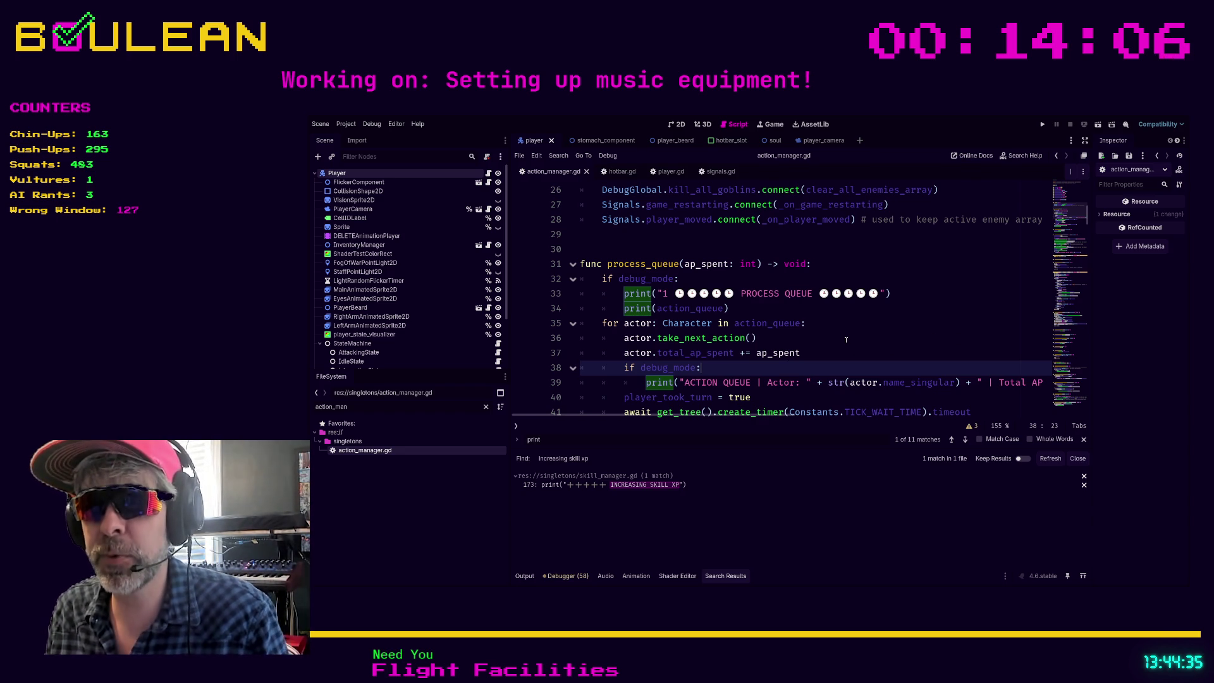
left_click(821, 350)
scroll(822, 350, "up", 4)
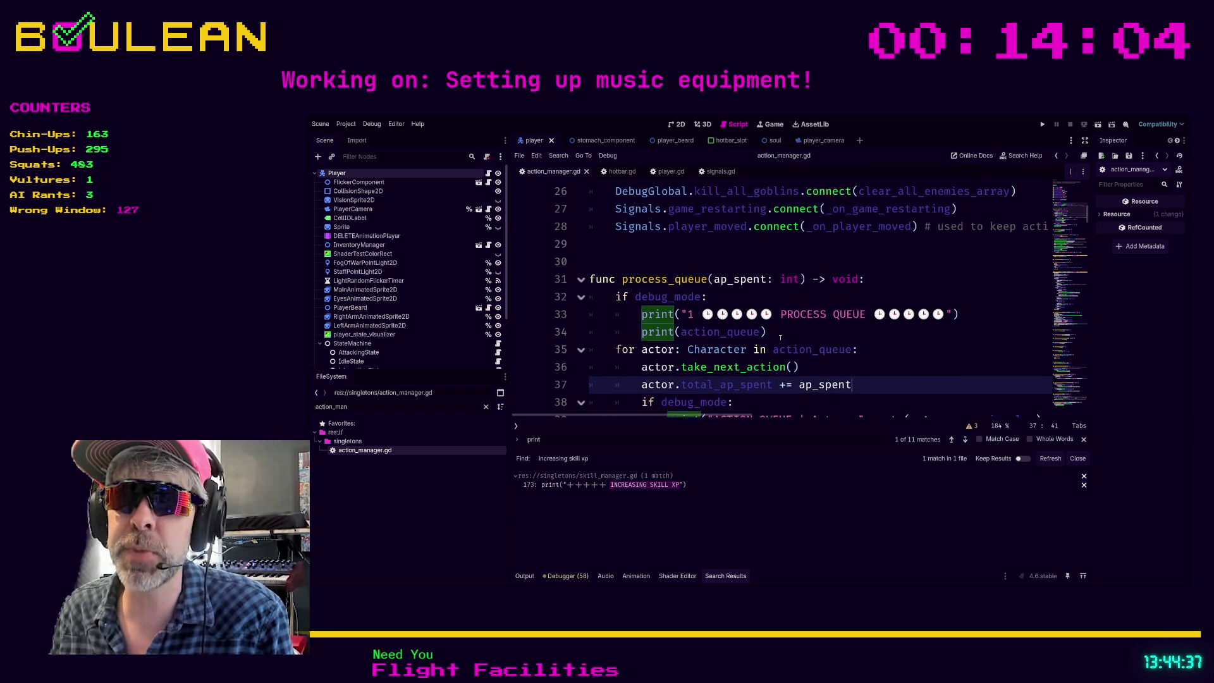
scroll(779, 337, "up", 2)
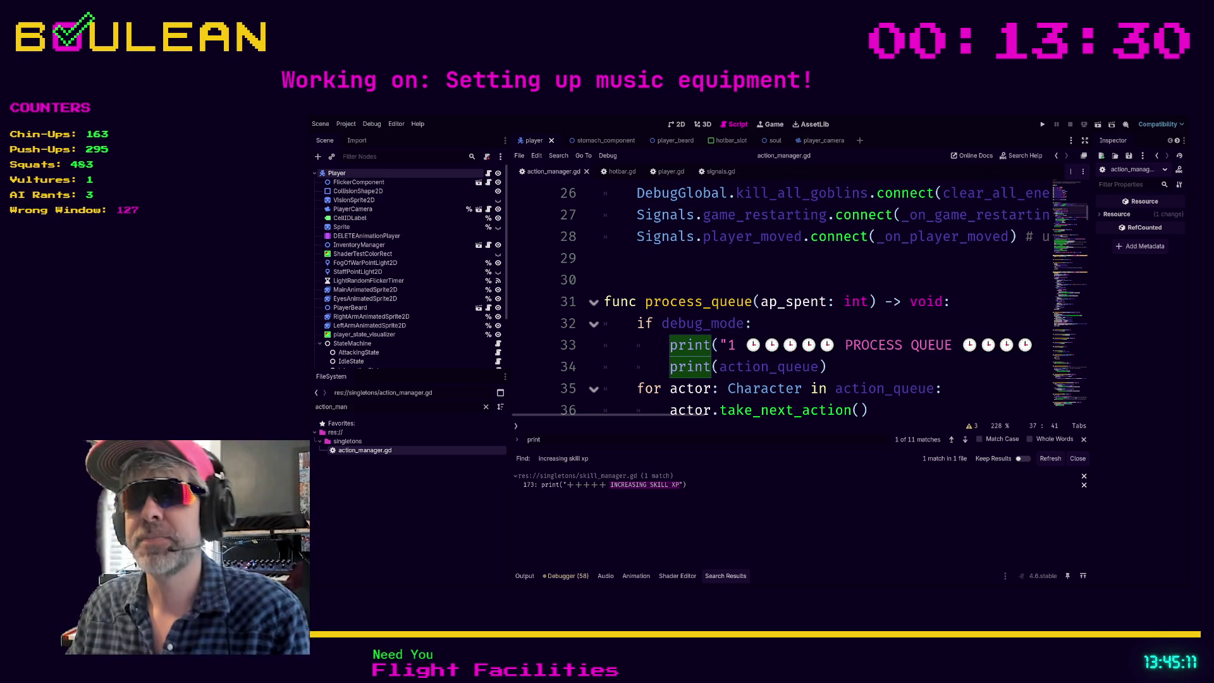
left_click(855, 363)
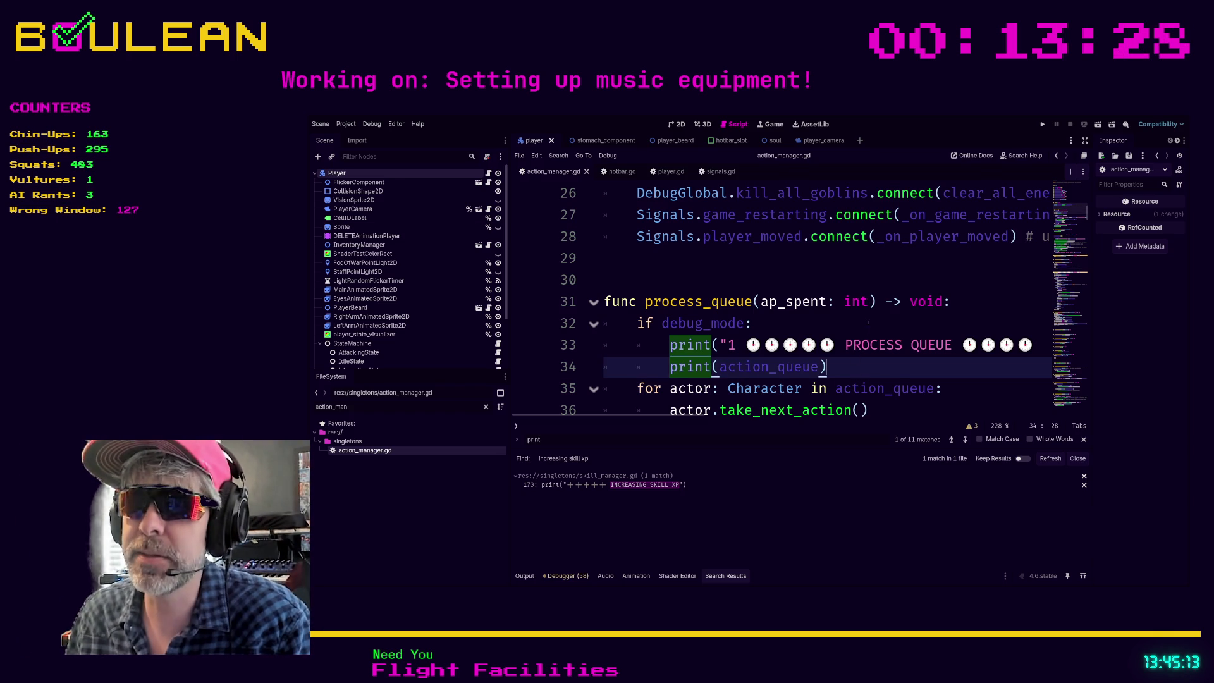
scroll(867, 314, "down", 1)
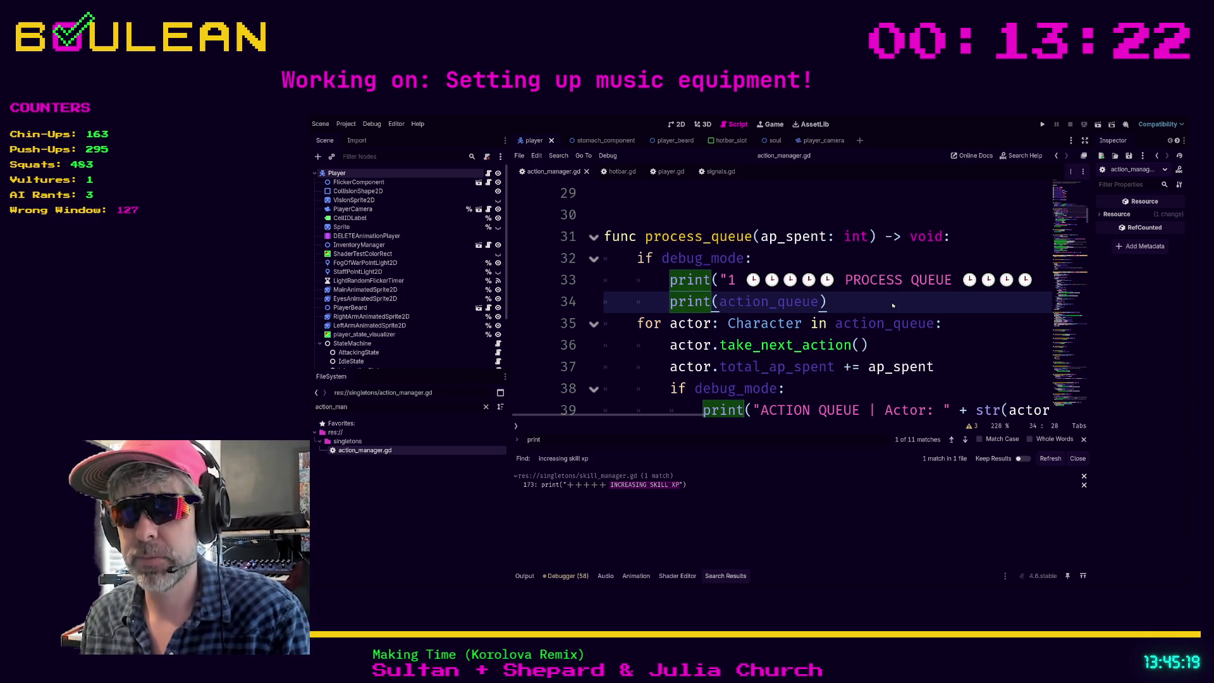
Search all scripts for print and open move_action.gd at its first match
key("ctrl+shift+f")
key("Return")
scroll(780, 527, "up", 1)
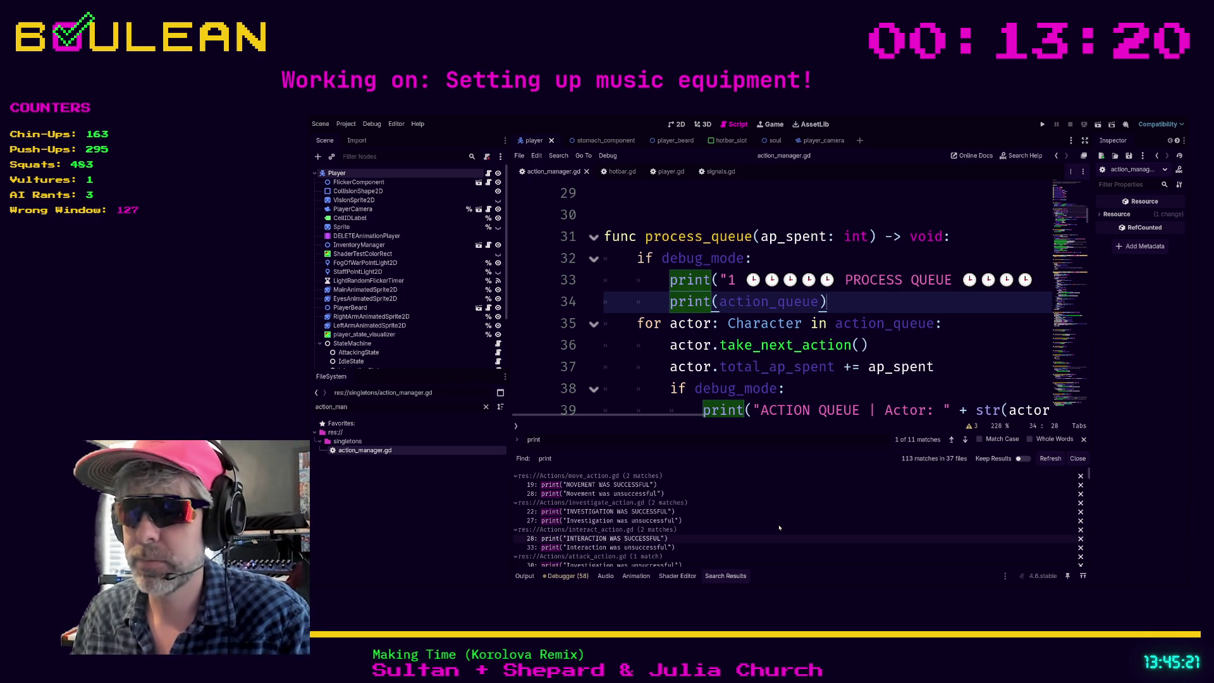
left_click(589, 485)
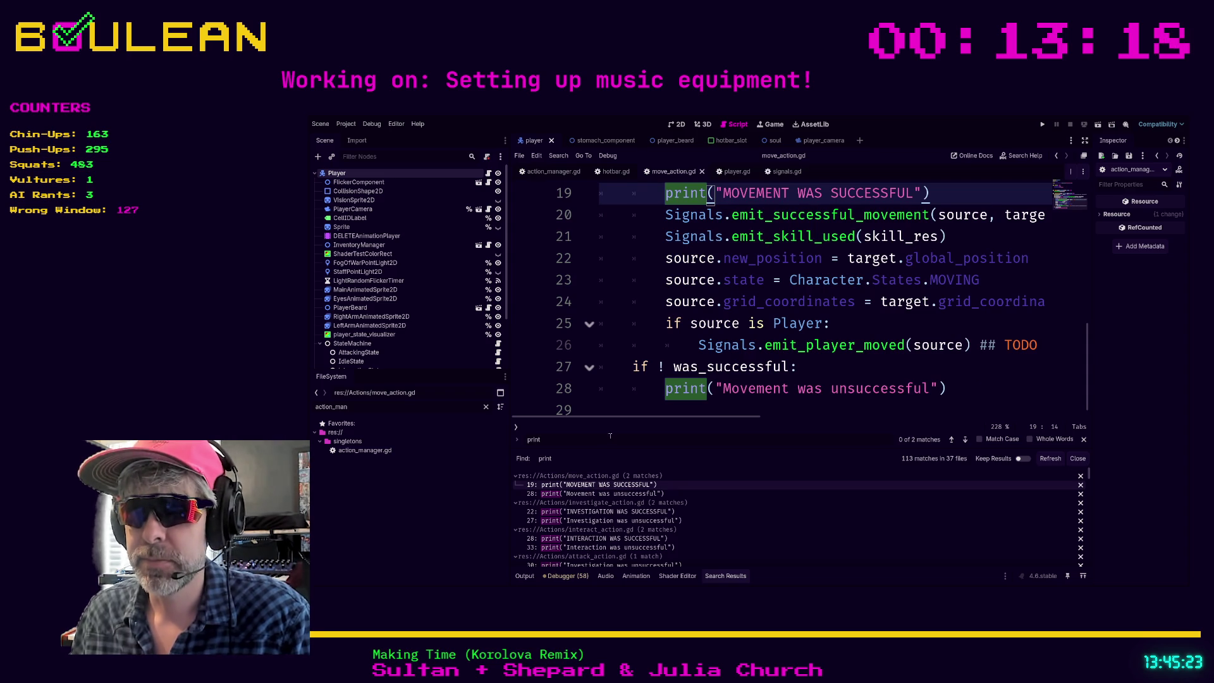
scroll(706, 362, "left", 1)
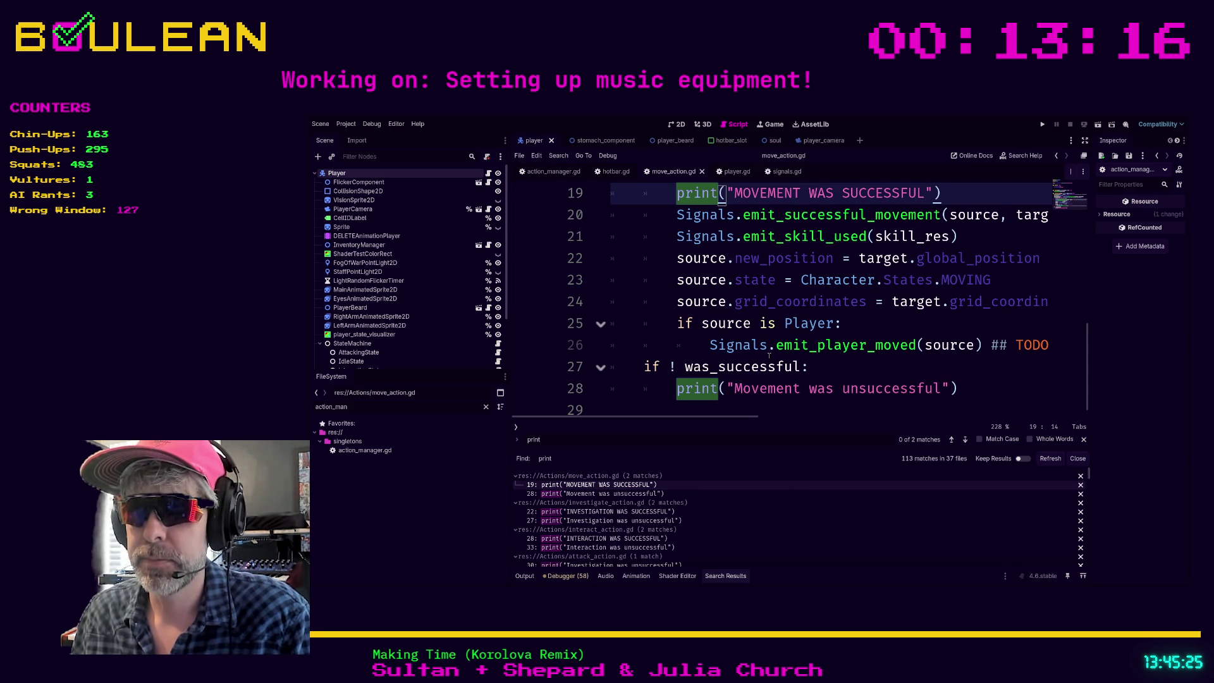
Nest the 'Movement was unsuccessful' print under a new if debug_mode: line
left_click(655, 387)
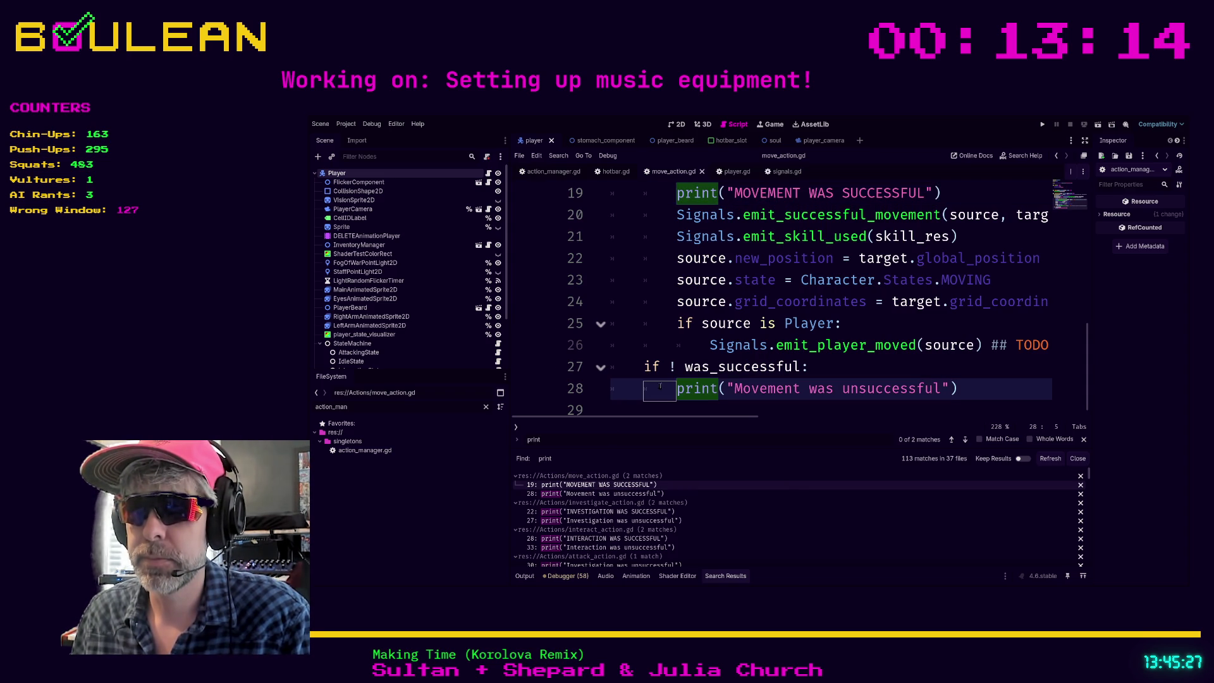
left_click(830, 373)
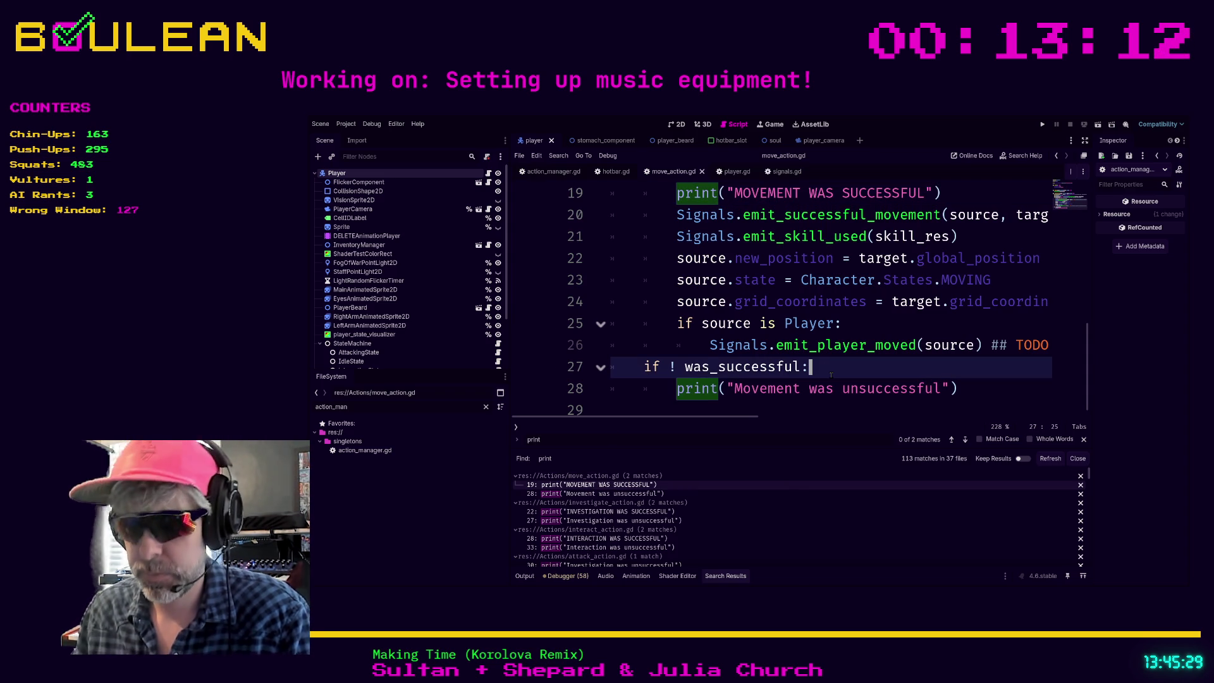
key("Return")
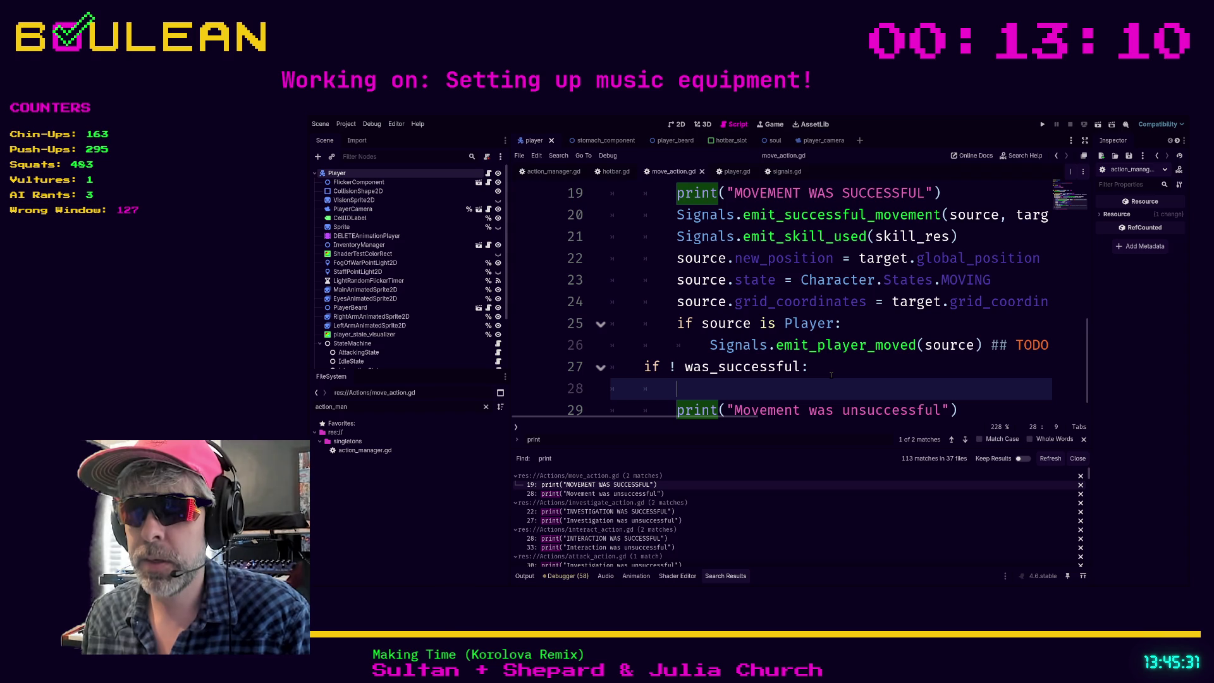
type("if debu")
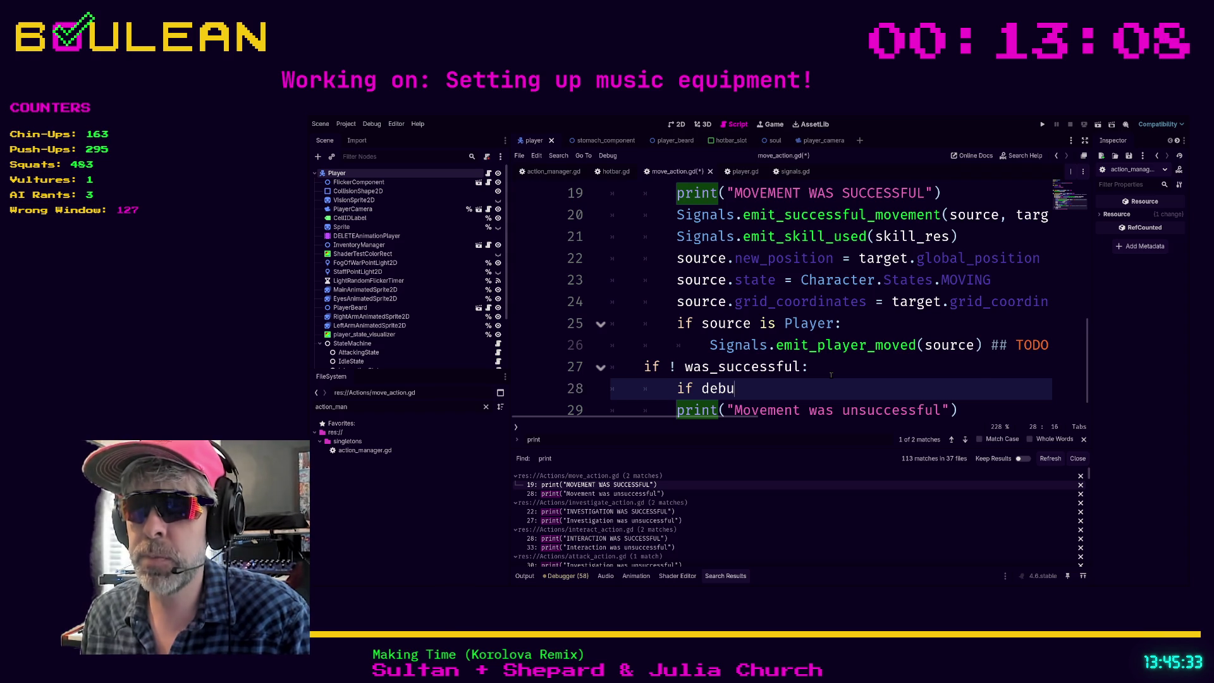
type("g_mode:")
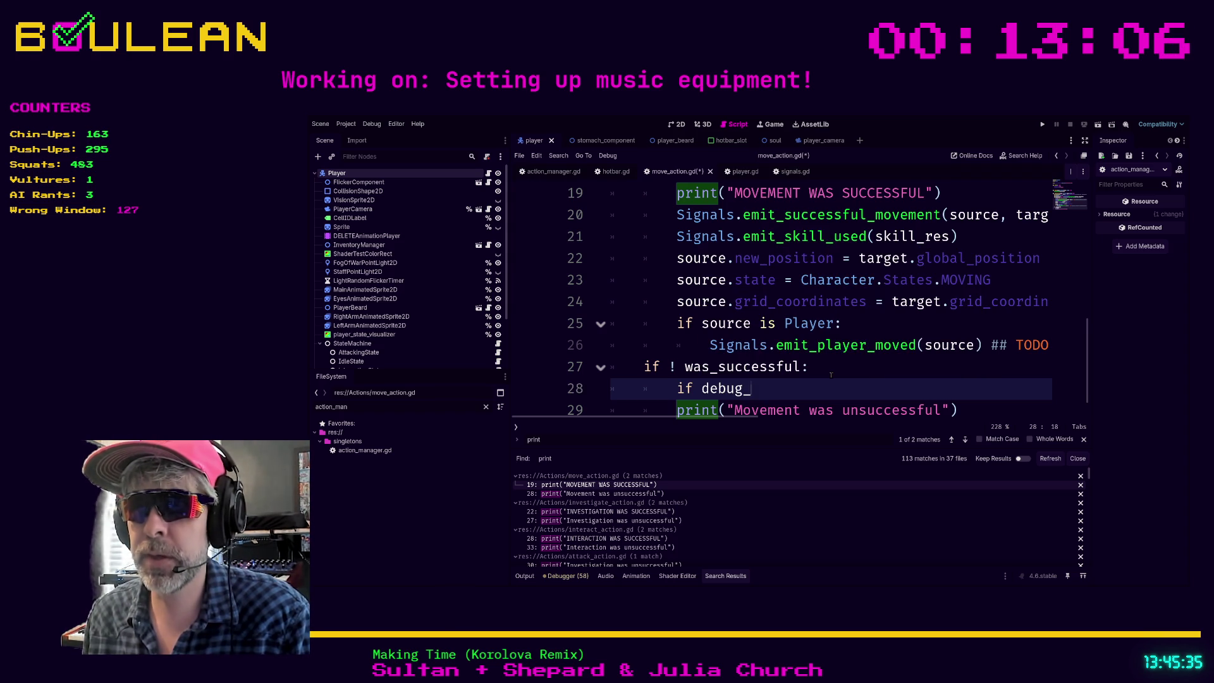
key("Down")
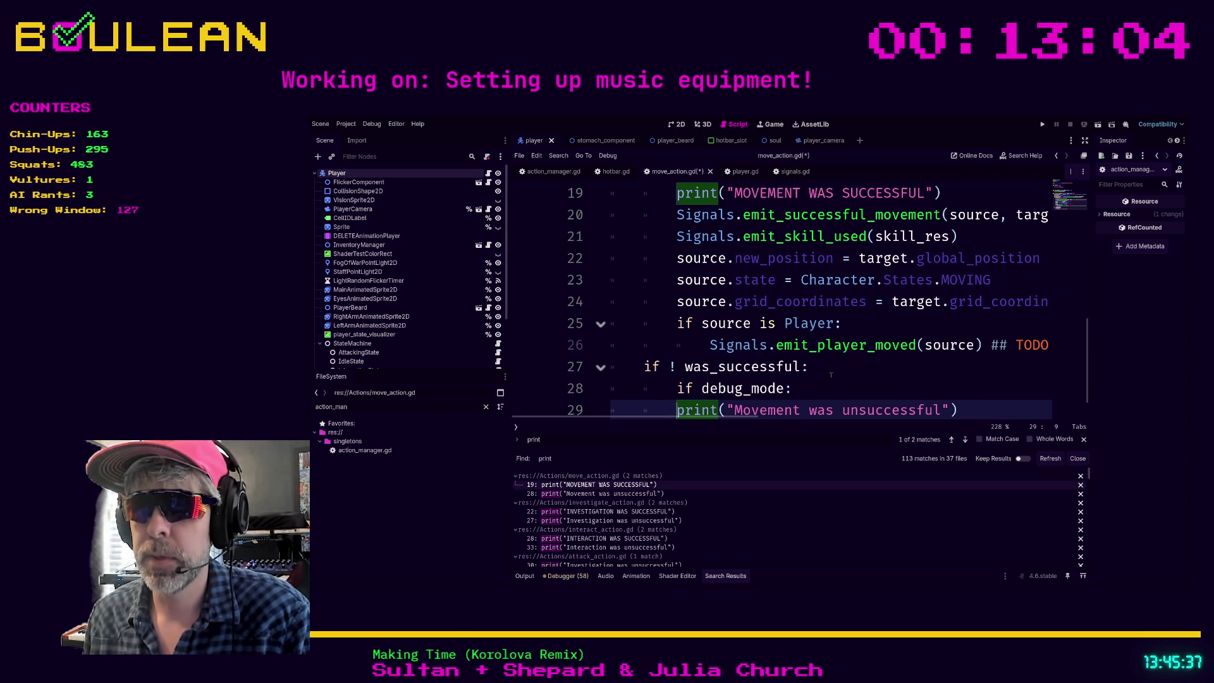
key("Home")
key("Tab")
left_click(788, 390)
key("Right")
key("Right")
key("Right")
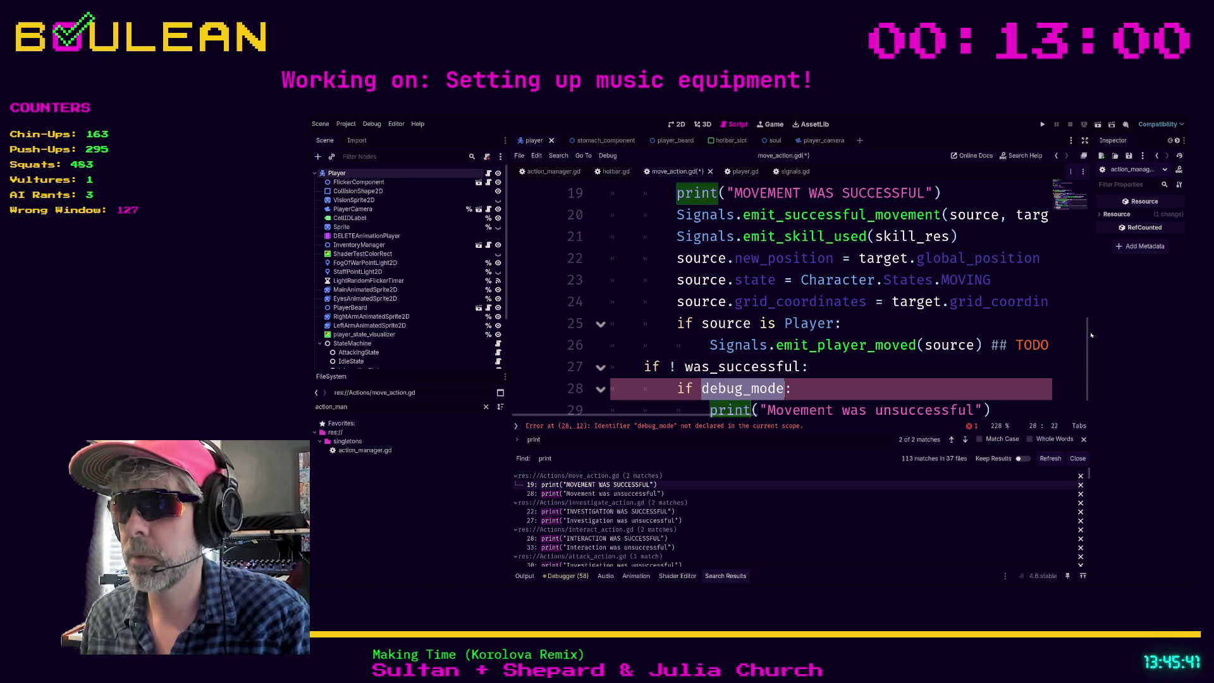
Declare var debug_mode: bool = false near the top of move_action.gd and save
left_click(1074, 193)
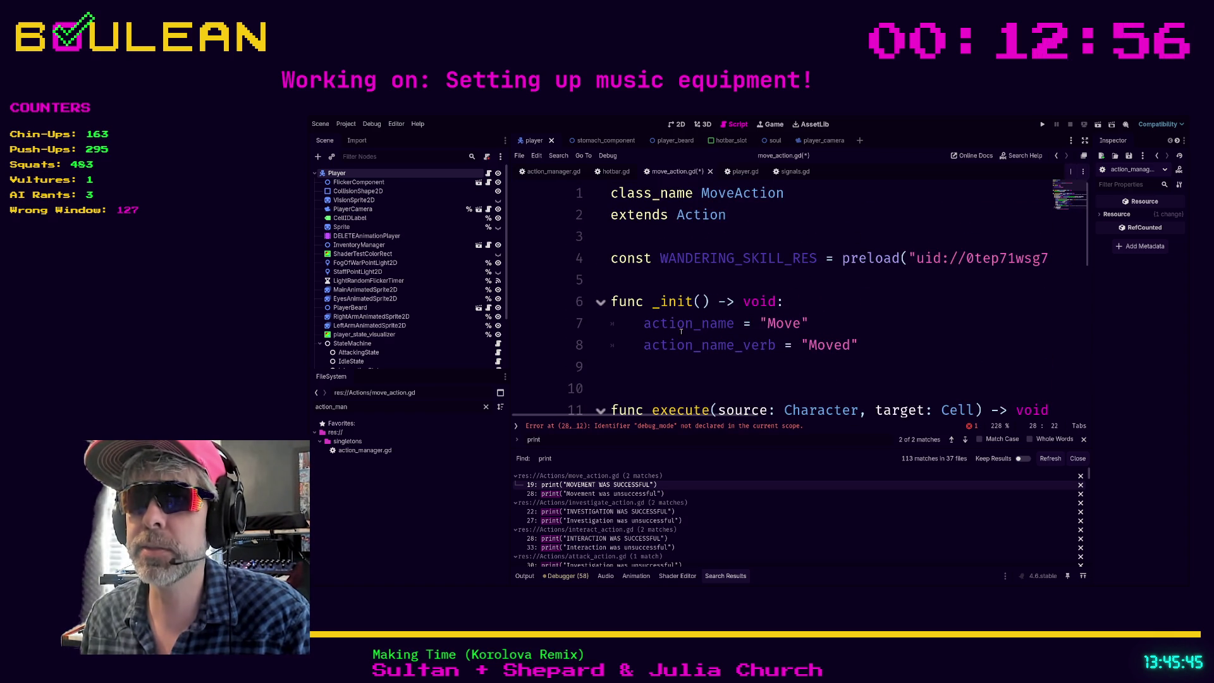
left_click(649, 296)
key("Up")
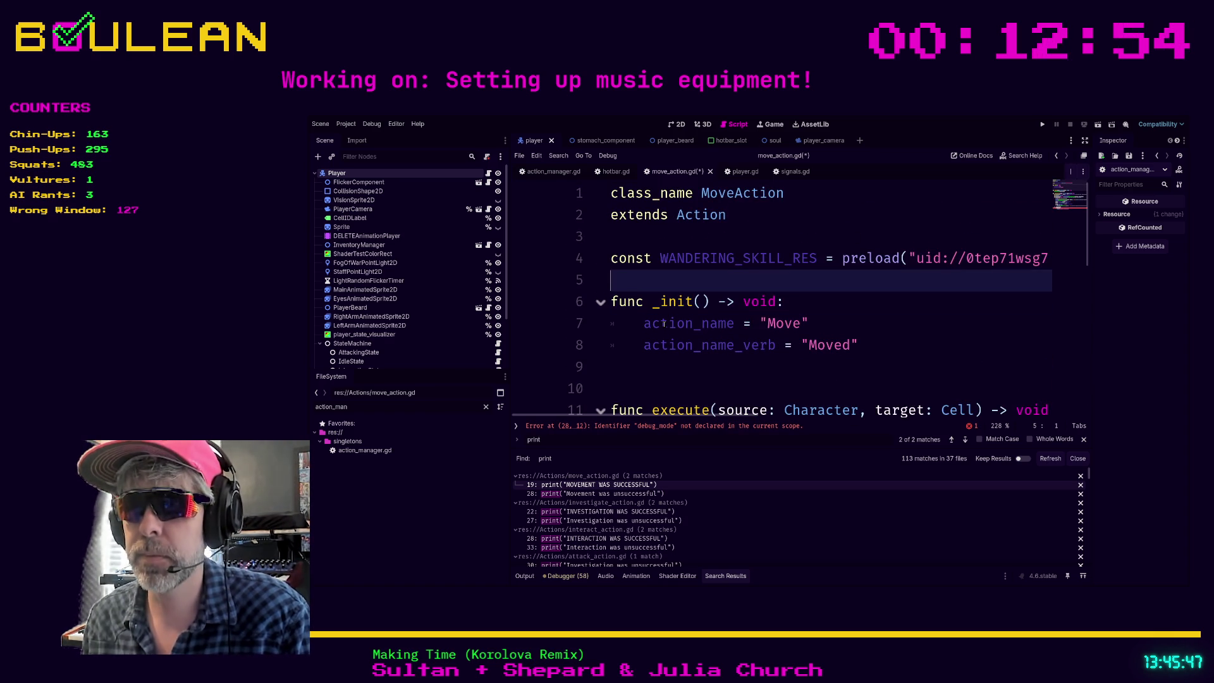
key("Return")
key("Return")
key("Up")
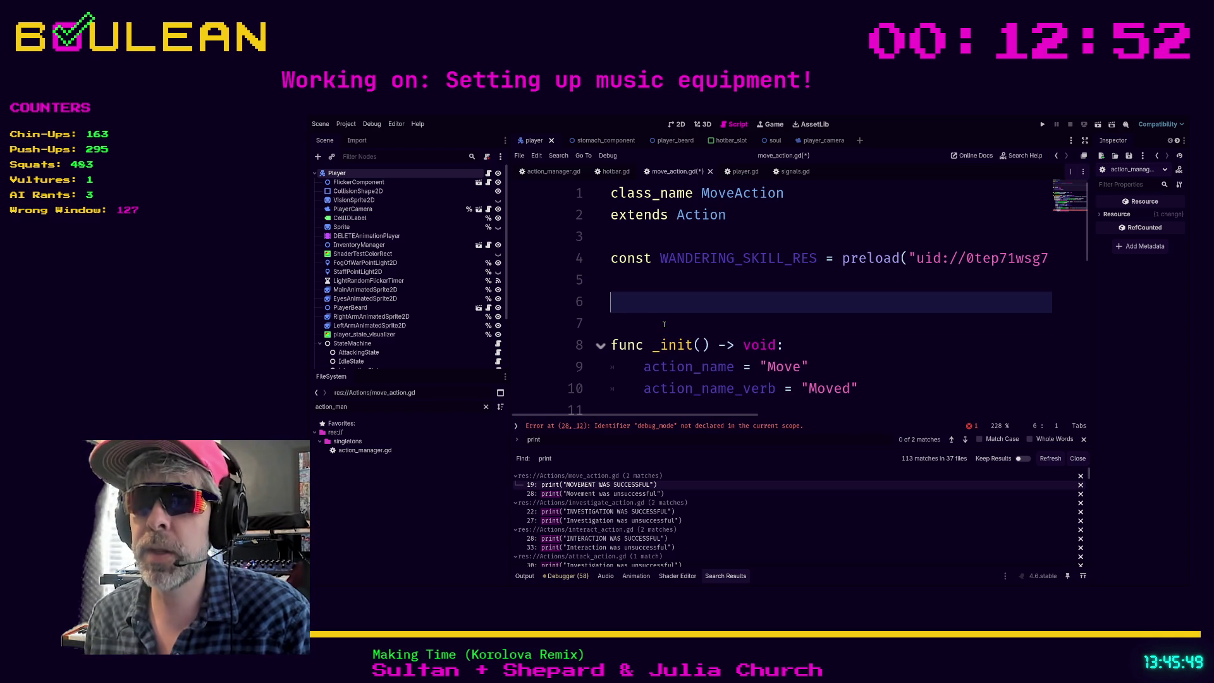
type("var debug_mode: bool ")
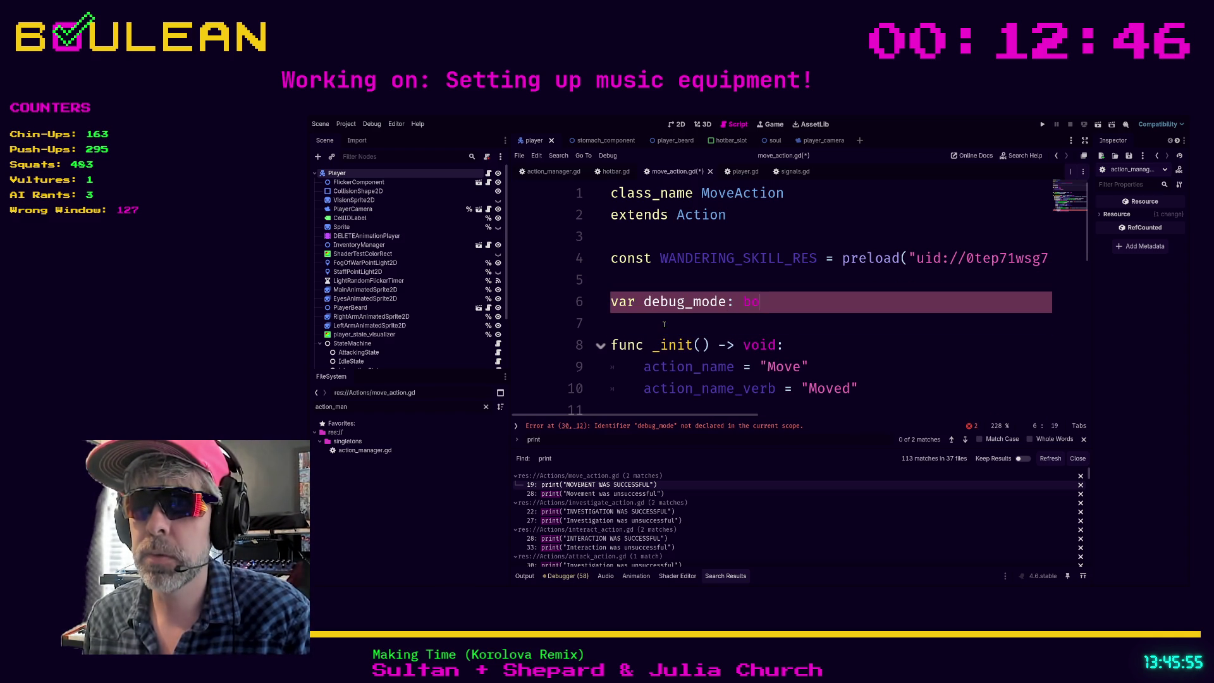
type("= false")
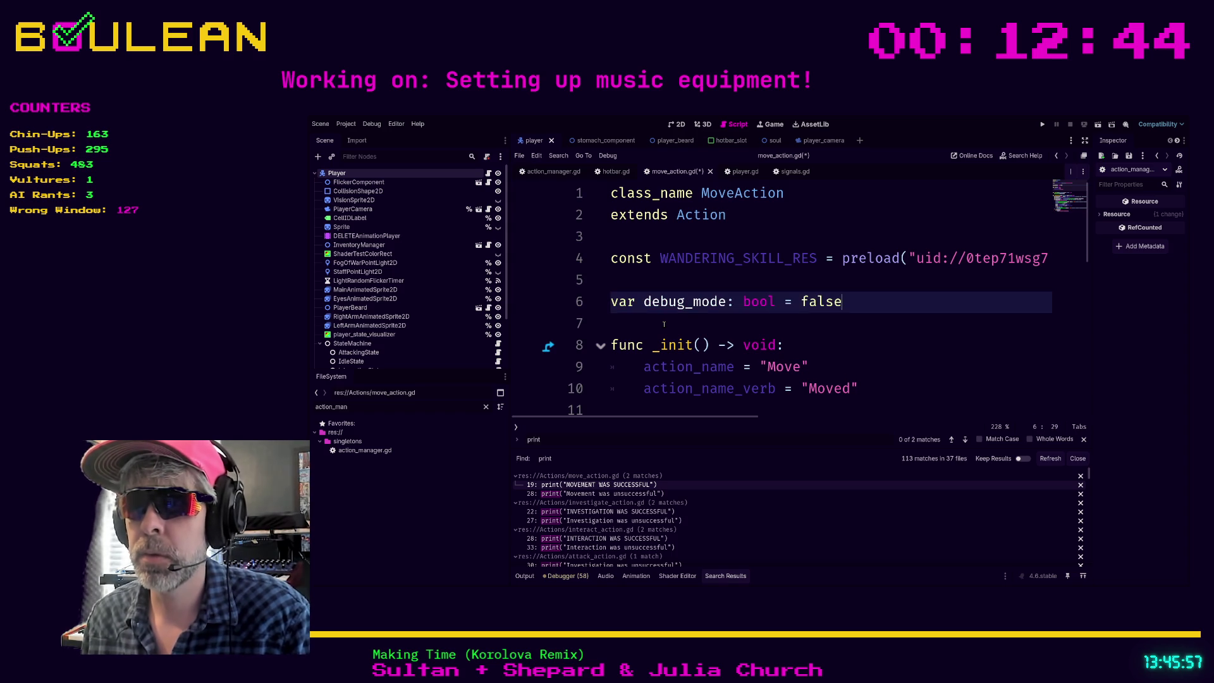
left_click(780, 320)
key("ctrl+s")
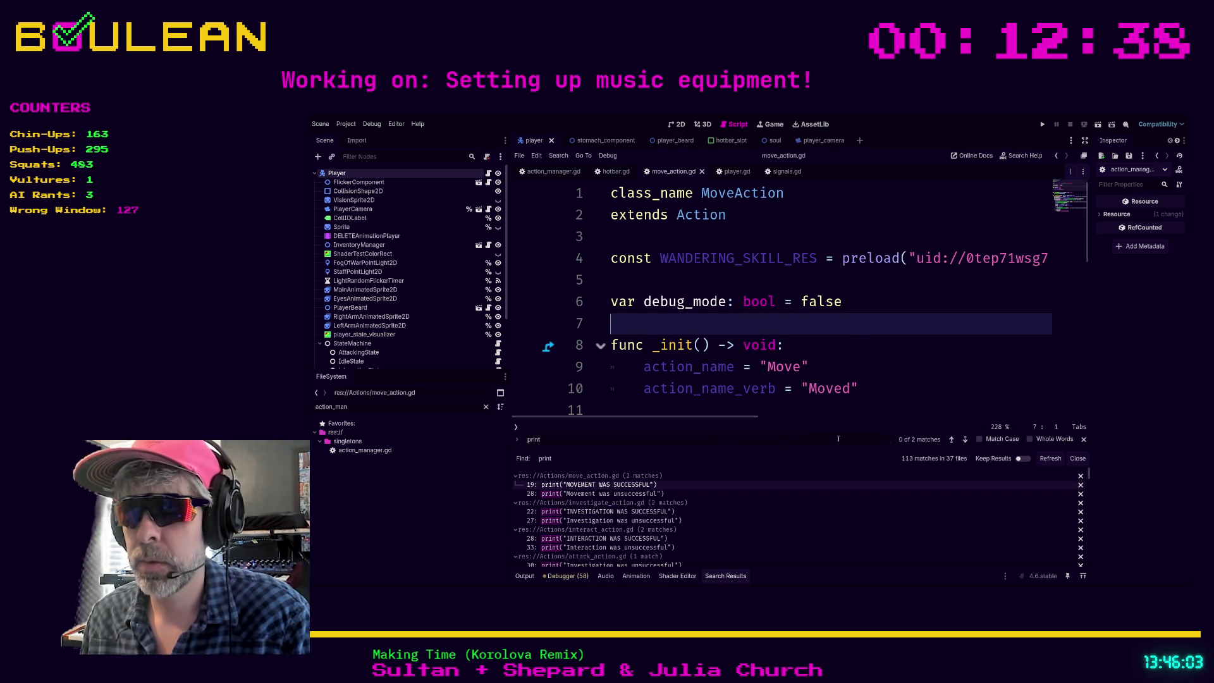
Add an if debug_mode: line above the success print at line 21, fixing the debug_Mode typo
left_click(966, 440)
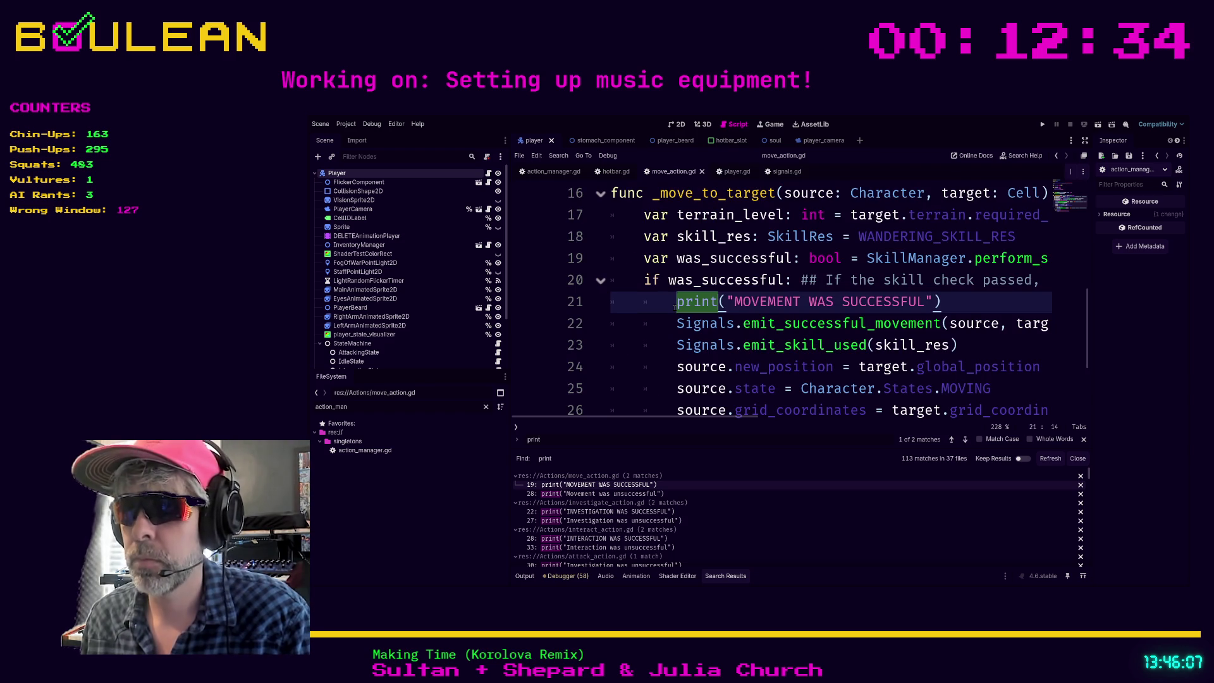
key("Home")
key("Return")
key("Up")
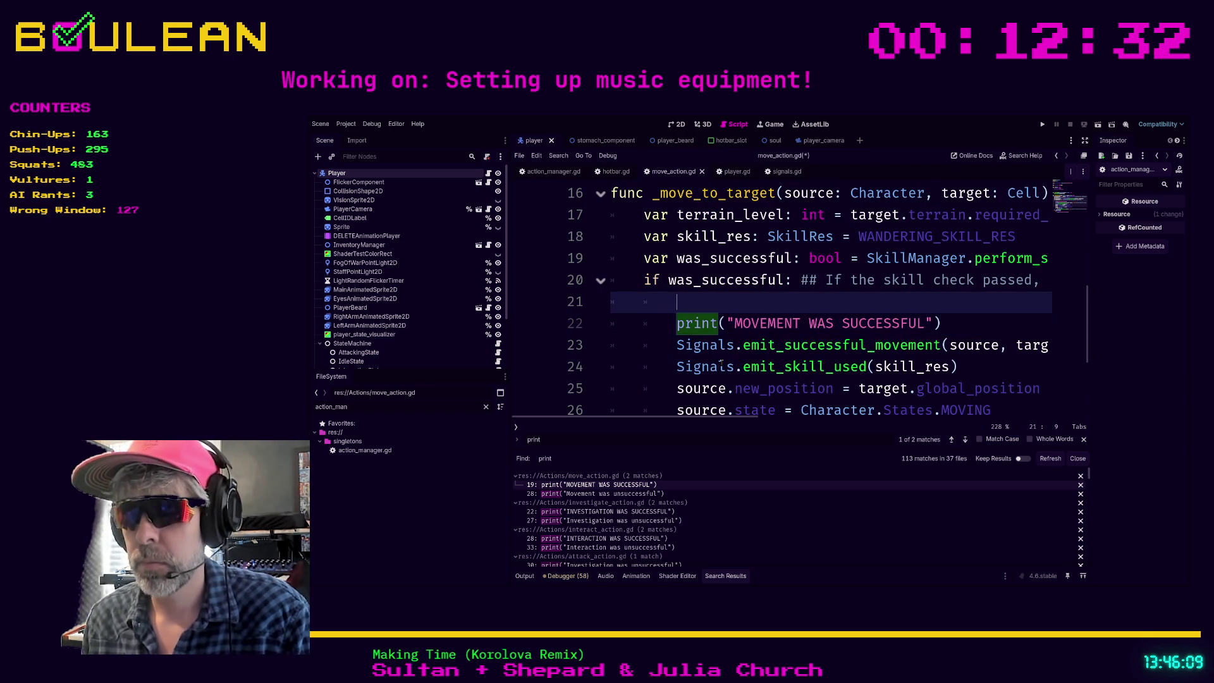
type("if debug_Mode:")
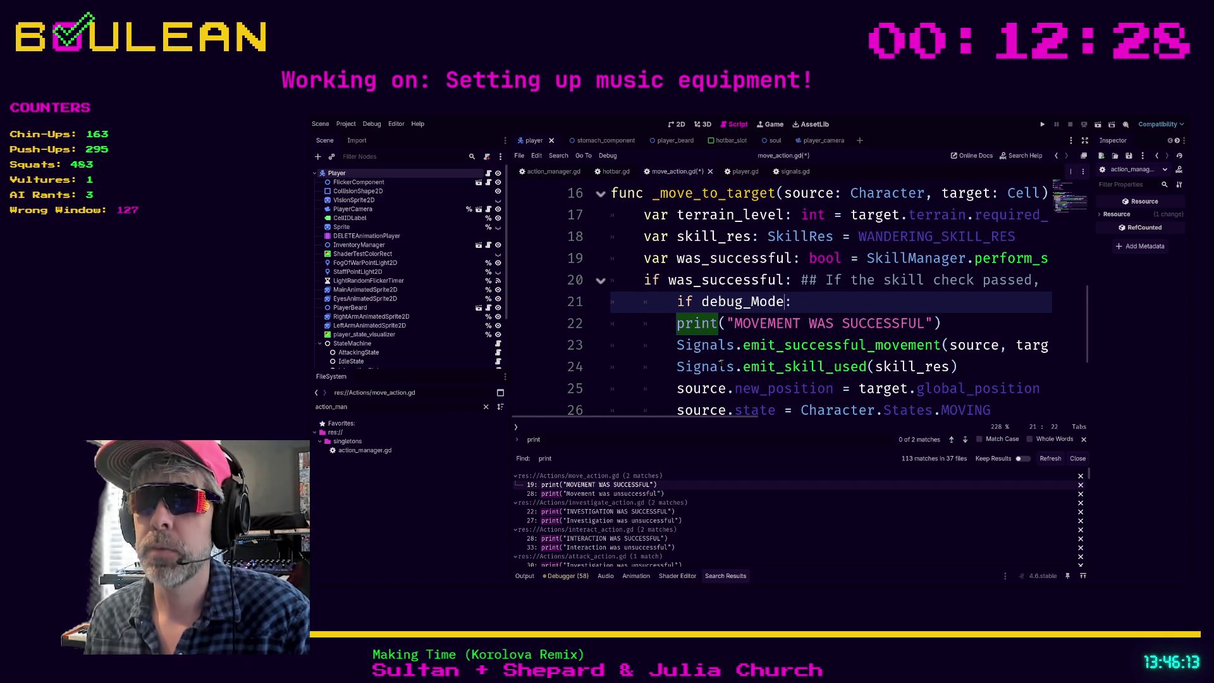
key("Left")
key("Left")
key("Left")
key("BackSpace")
type("_")
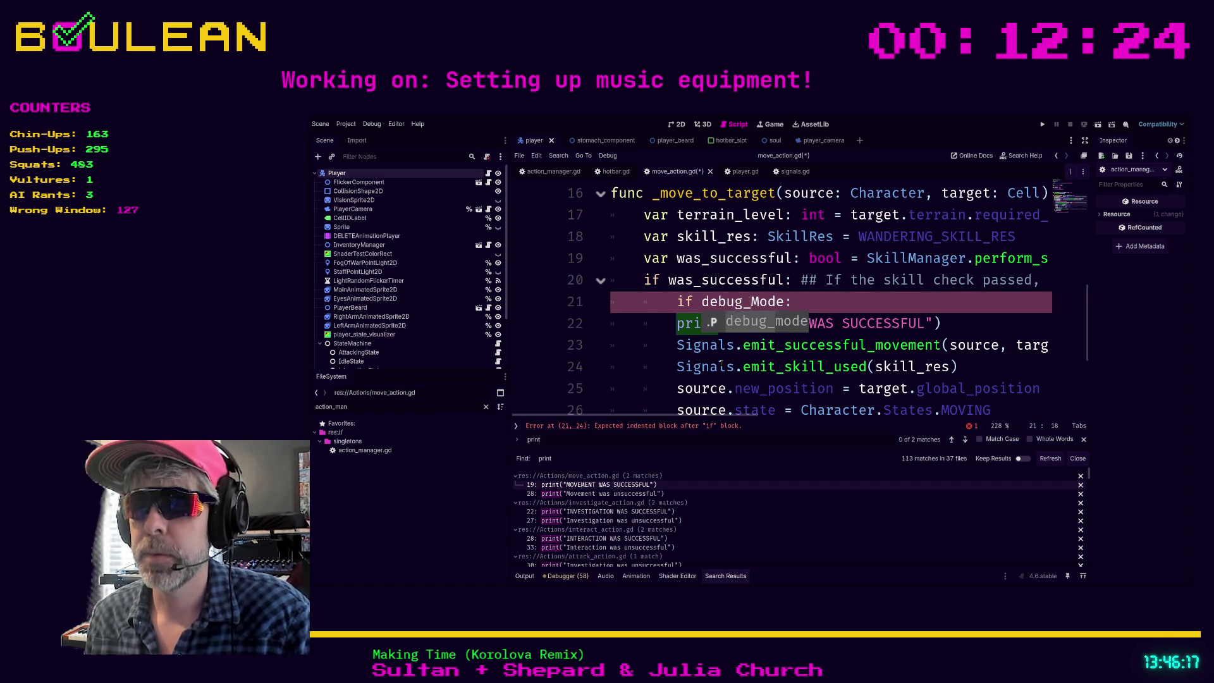
key("Delete")
type("m")
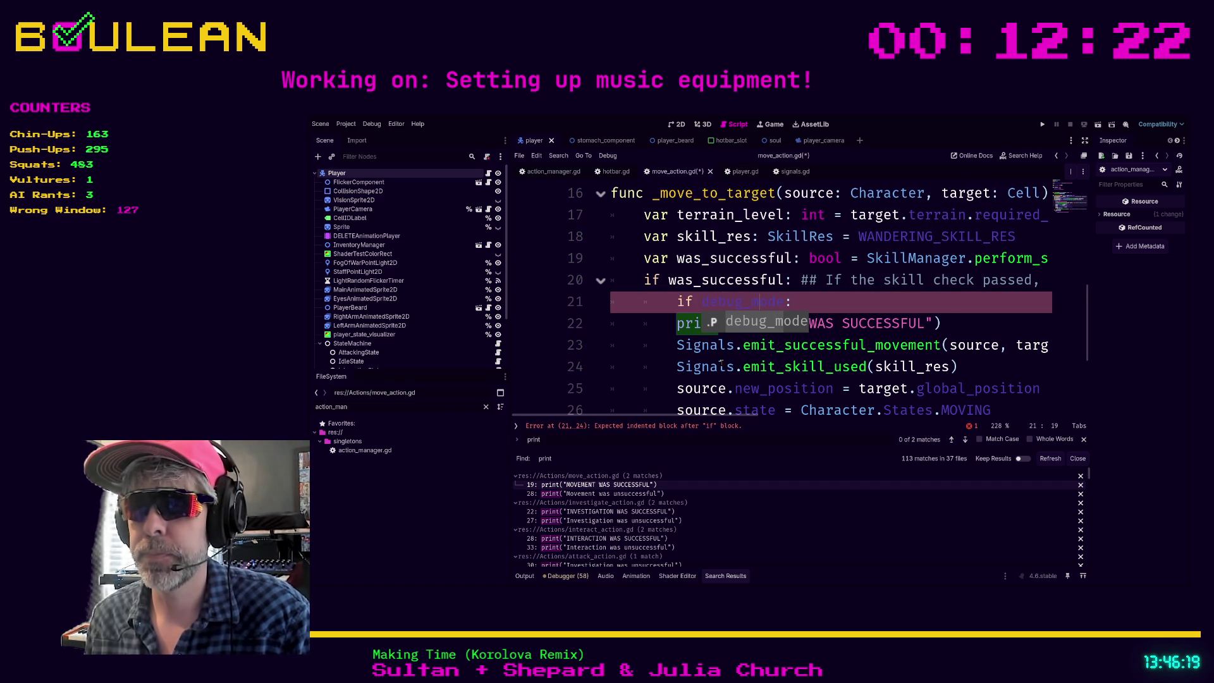
key("Escape")
key("Escape")
Indent the success print under the check, save, and open investigate_action.gd's unsuccessful print
key("Down")
key("Home")
key("Tab")
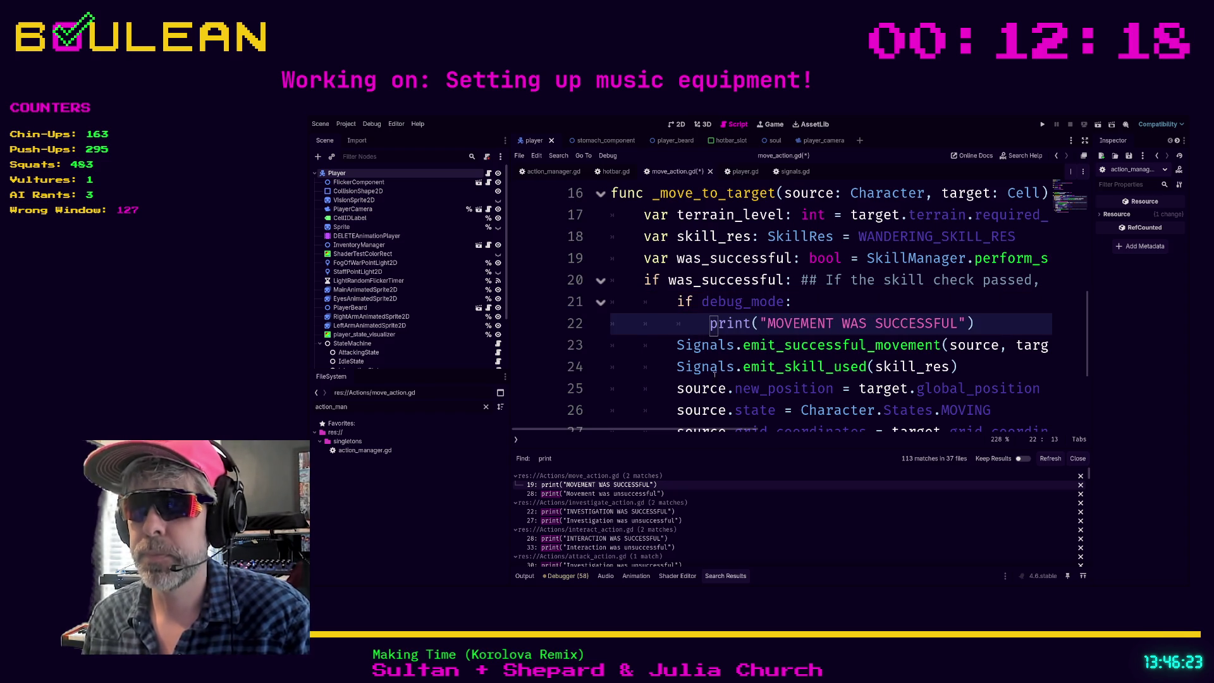
left_click(639, 397)
key("ctrl+s")
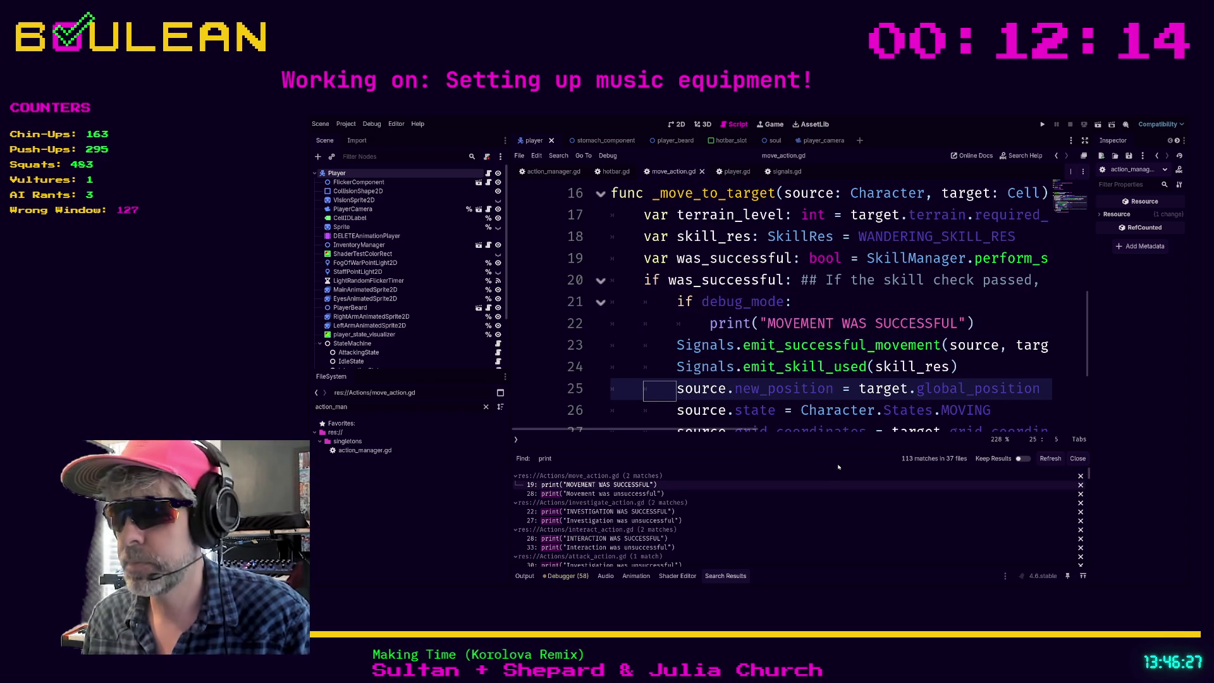
left_click(800, 476)
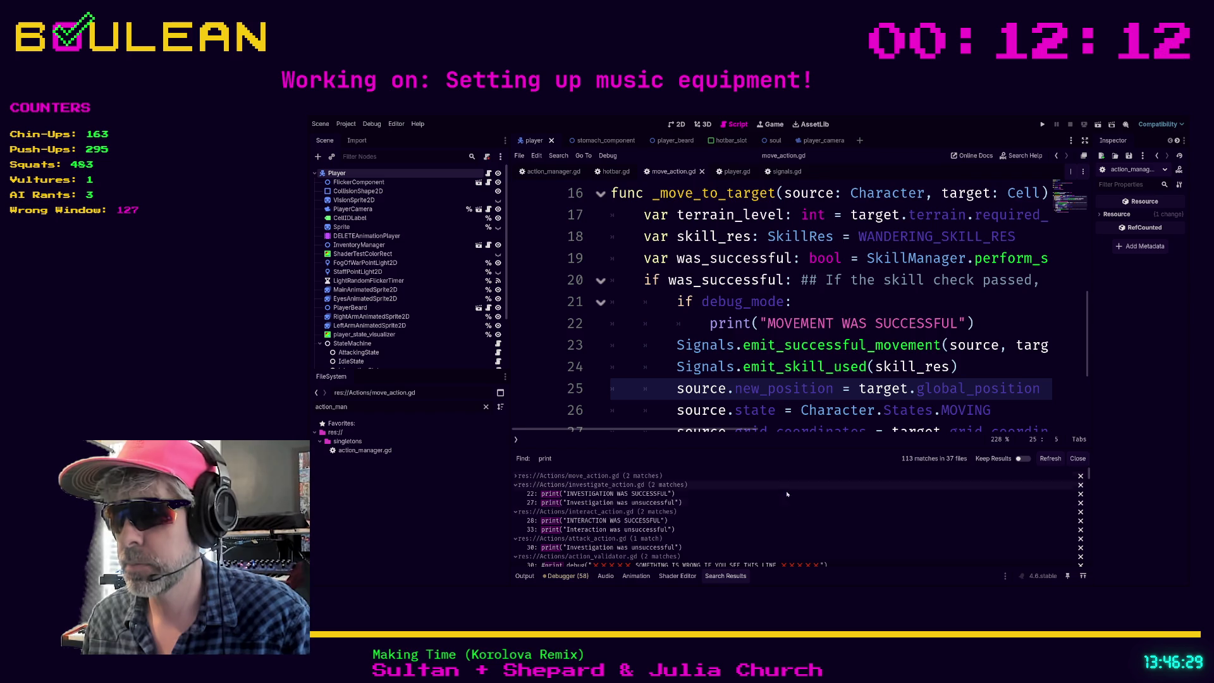
left_click(768, 502)
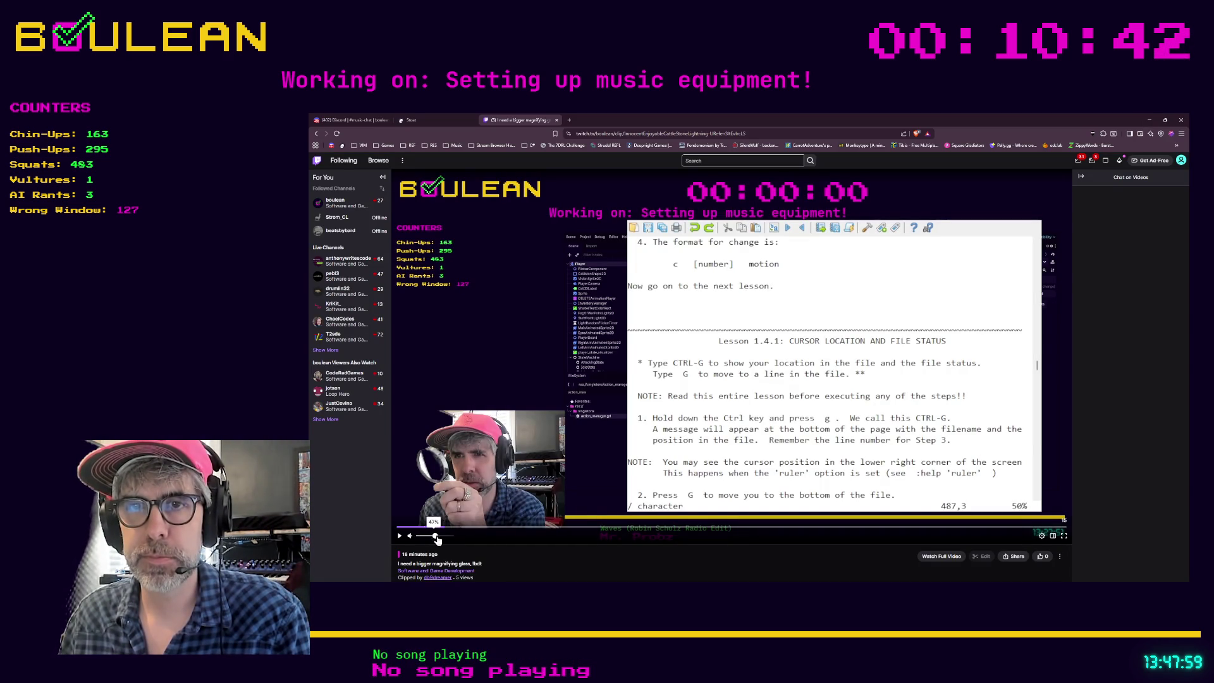
Play the Twitch clip, toggle fullscreen on and off, minimize the browser, and return to Godot
left_click(398, 536)
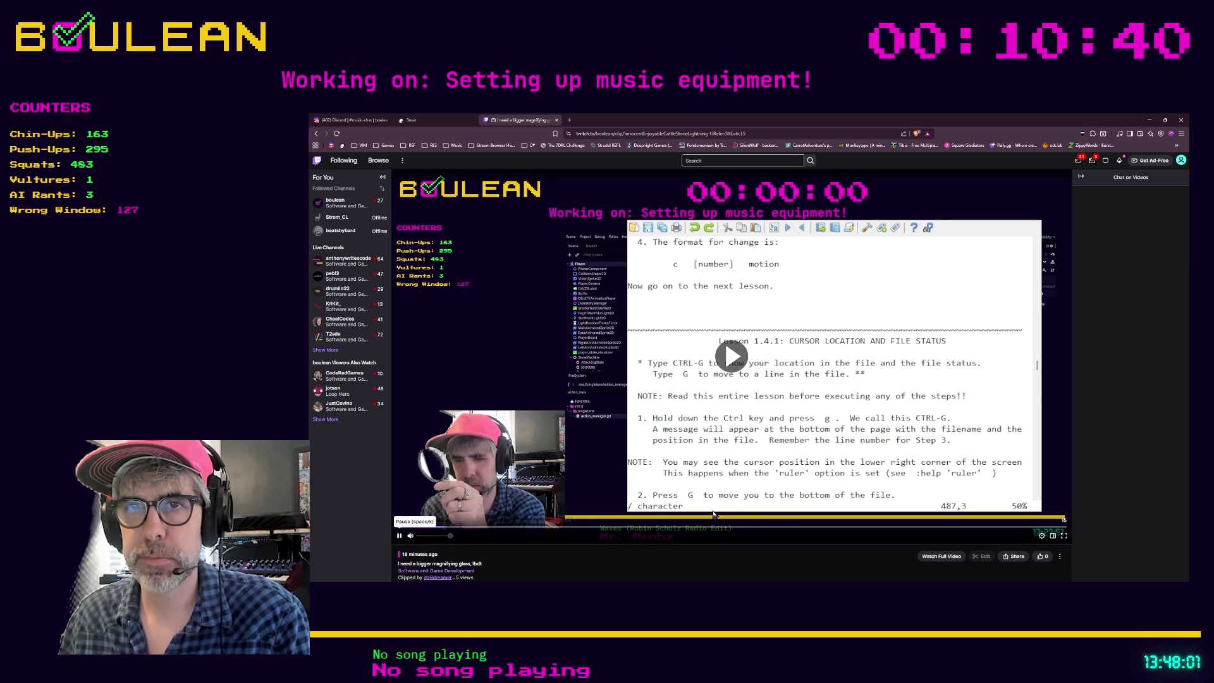
left_click(1064, 535)
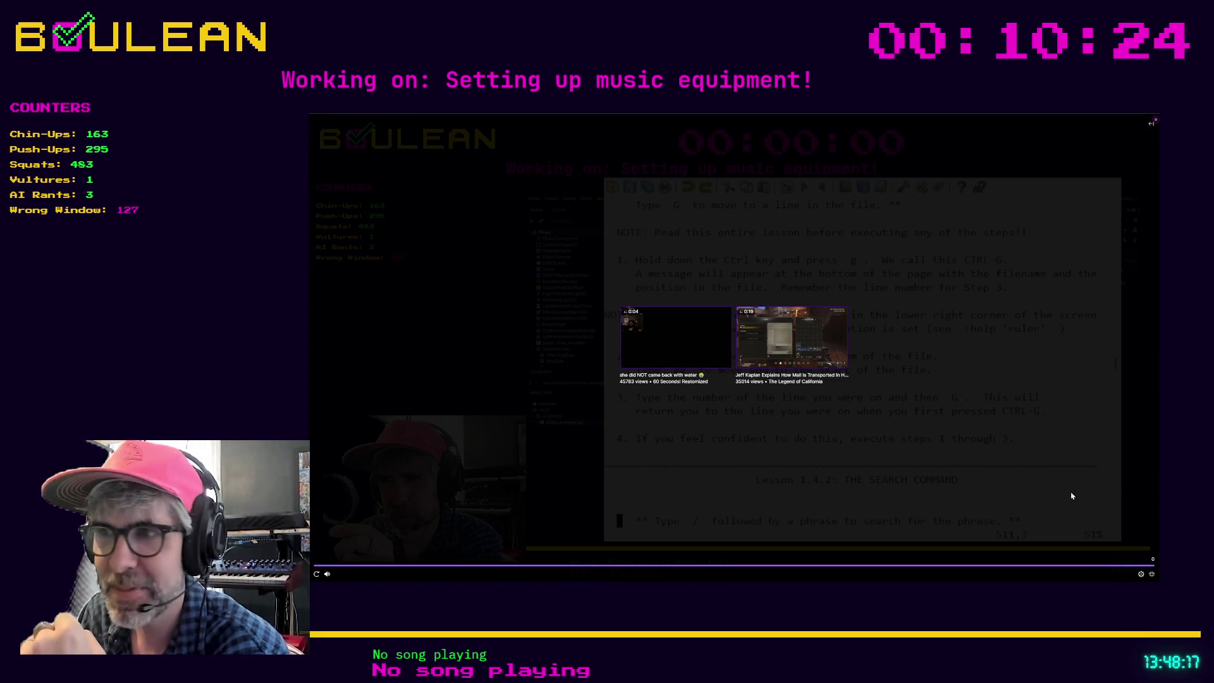
left_click(1148, 573)
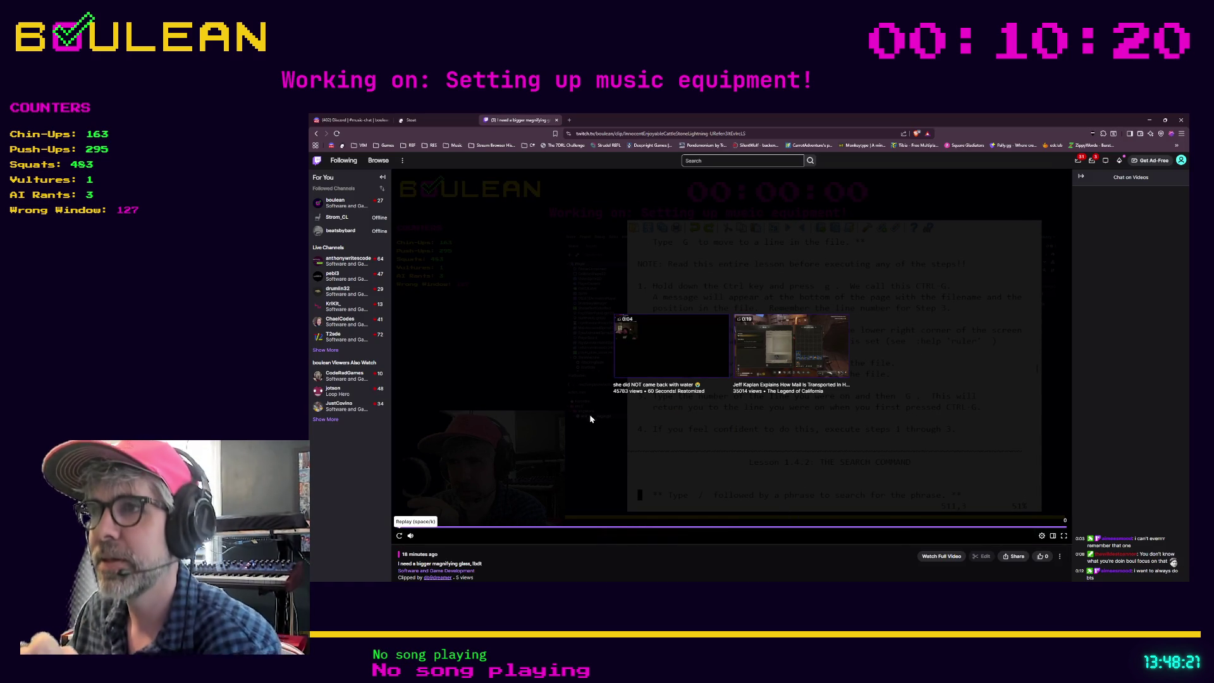
left_click(1150, 119)
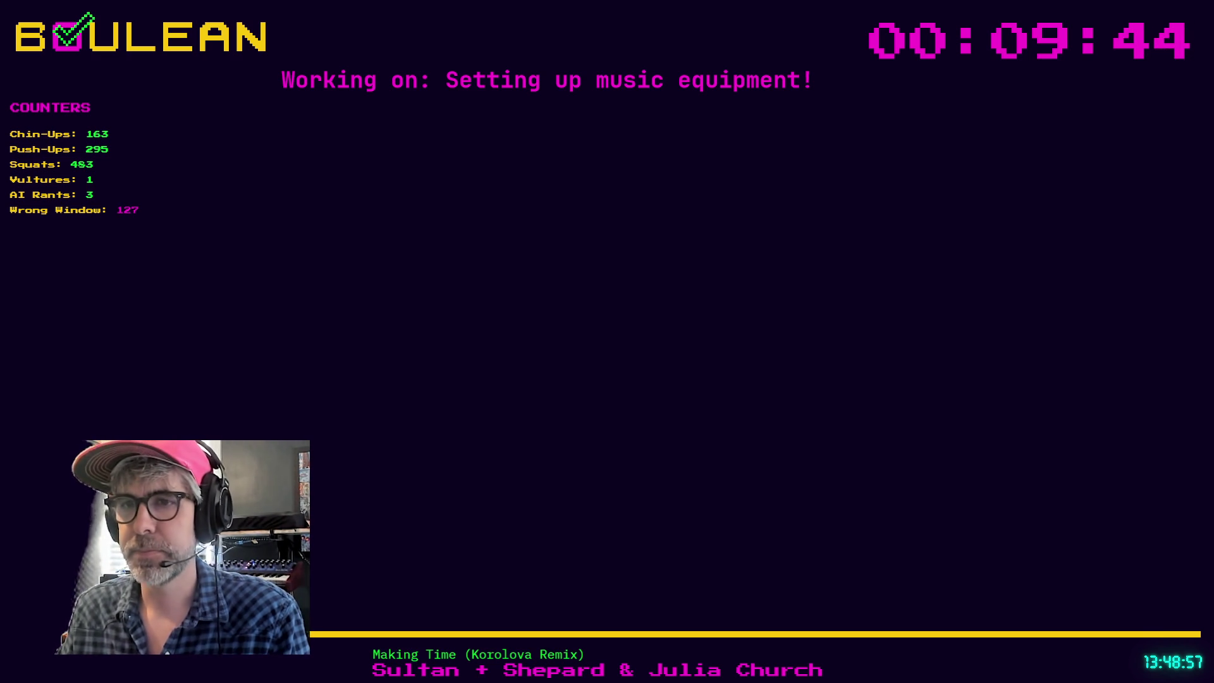
left_click(924, 369)
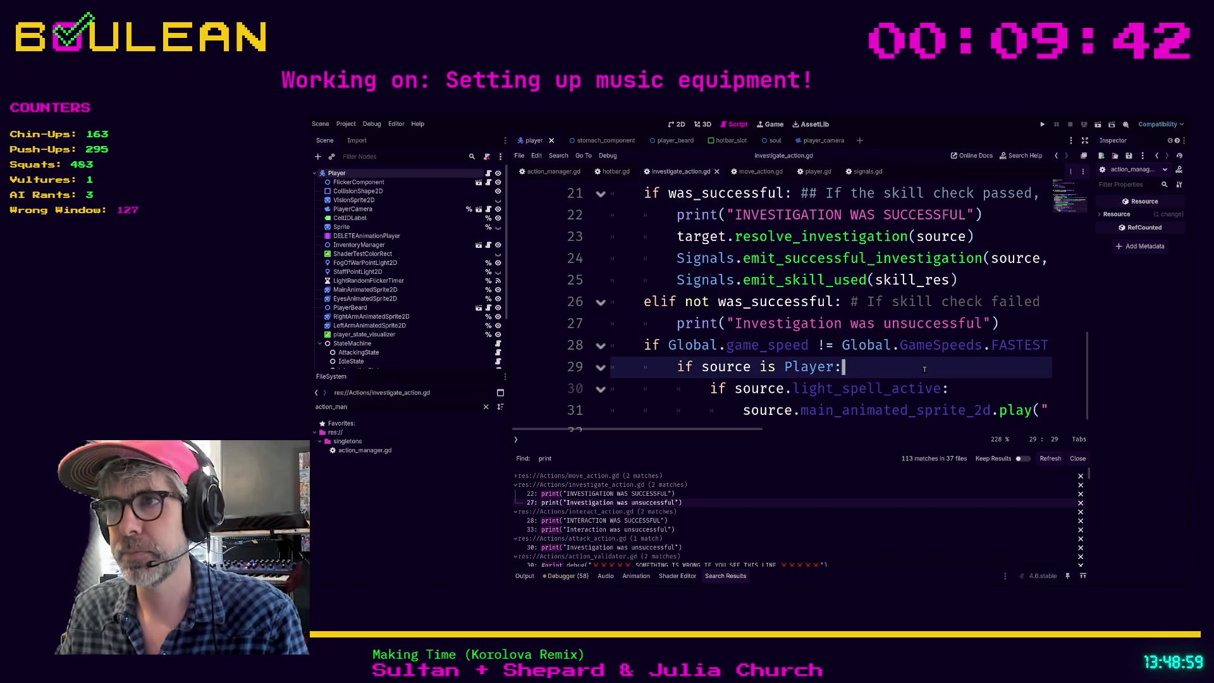
Nest investigate_action.gd's 'Investigation was unsuccessful' print under a new if debug_mode: line
left_click(677, 323)
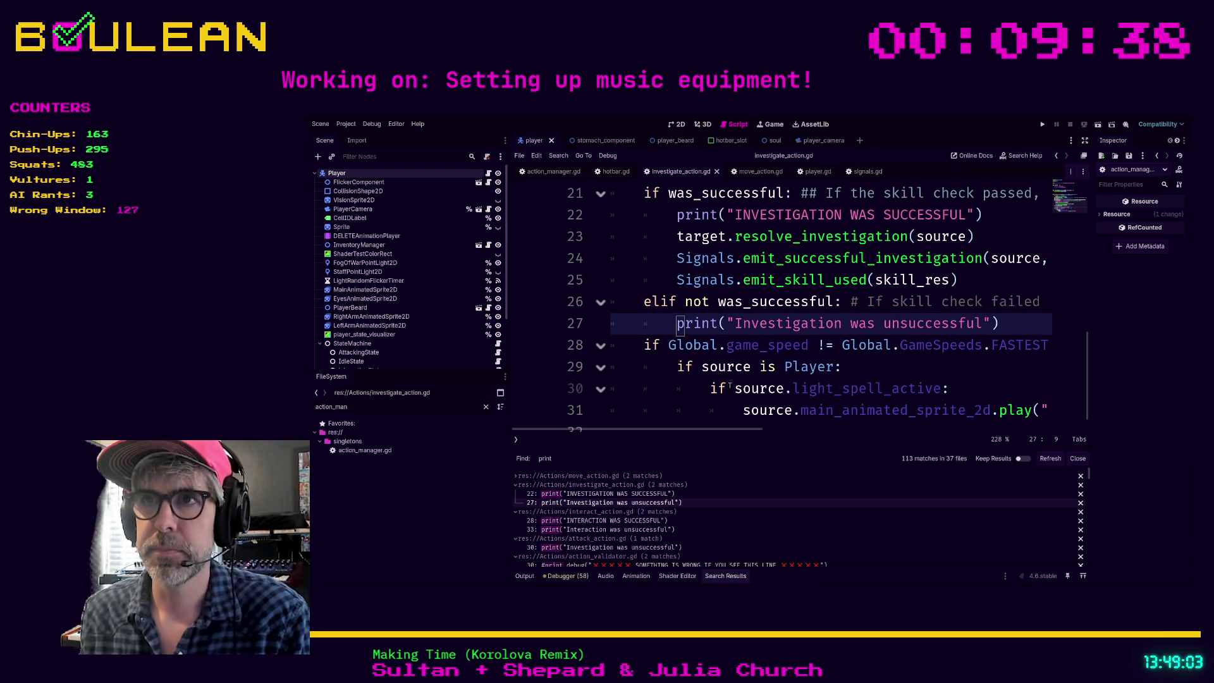
scroll(903, 322, "down", 3)
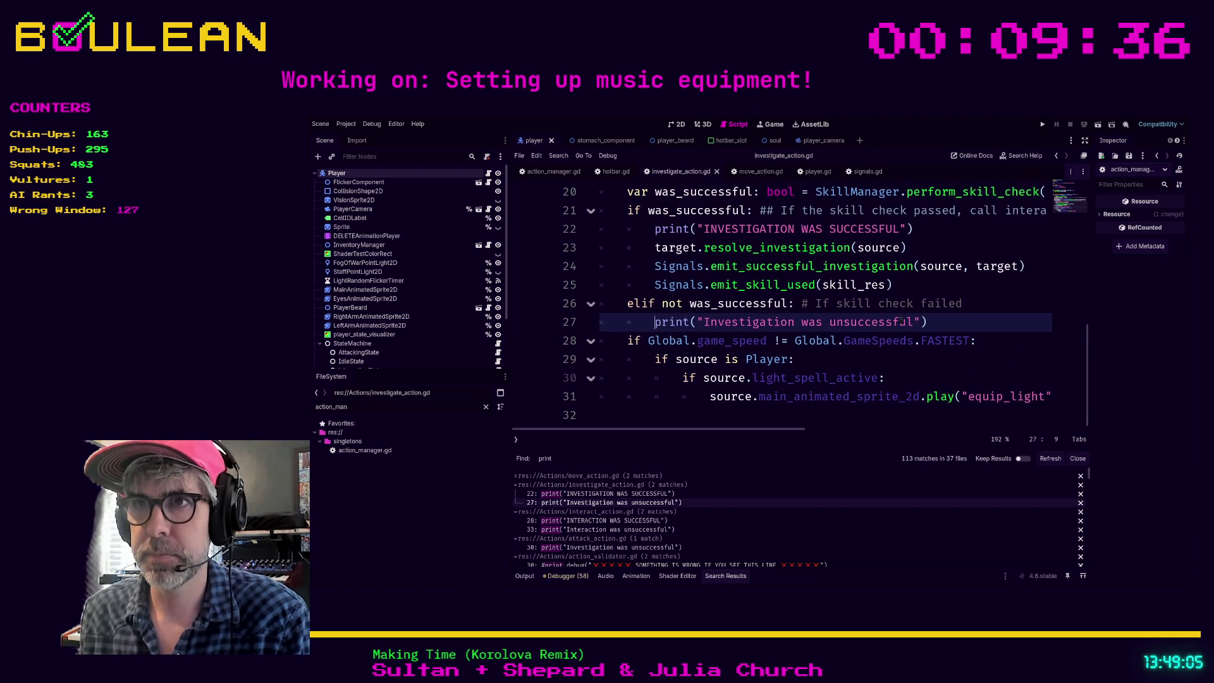
key("Return")
key("Up")
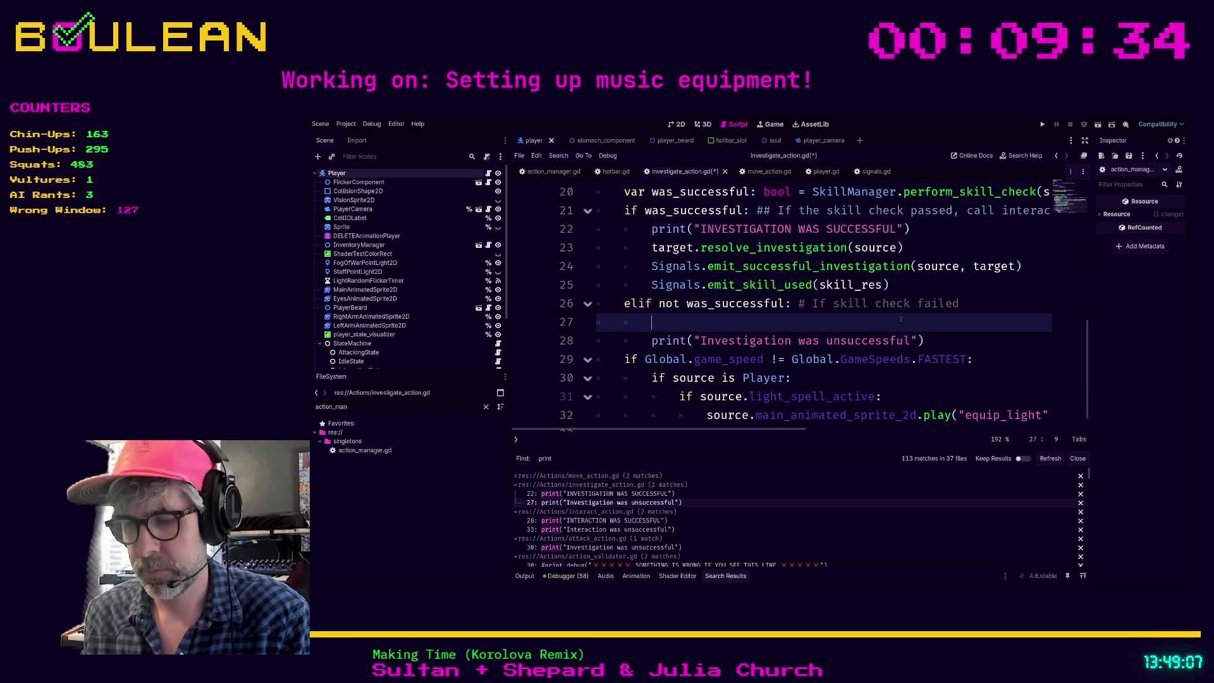
type("if debu")
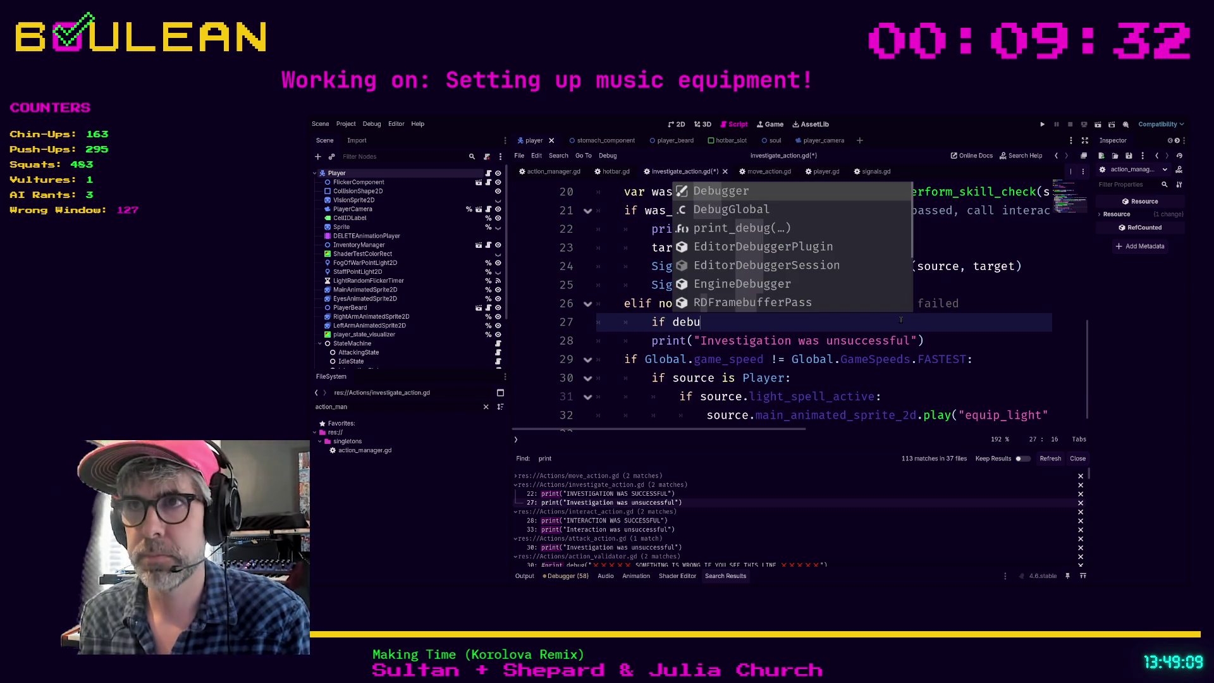
type("g")
key("Escape")
type("_mode:")
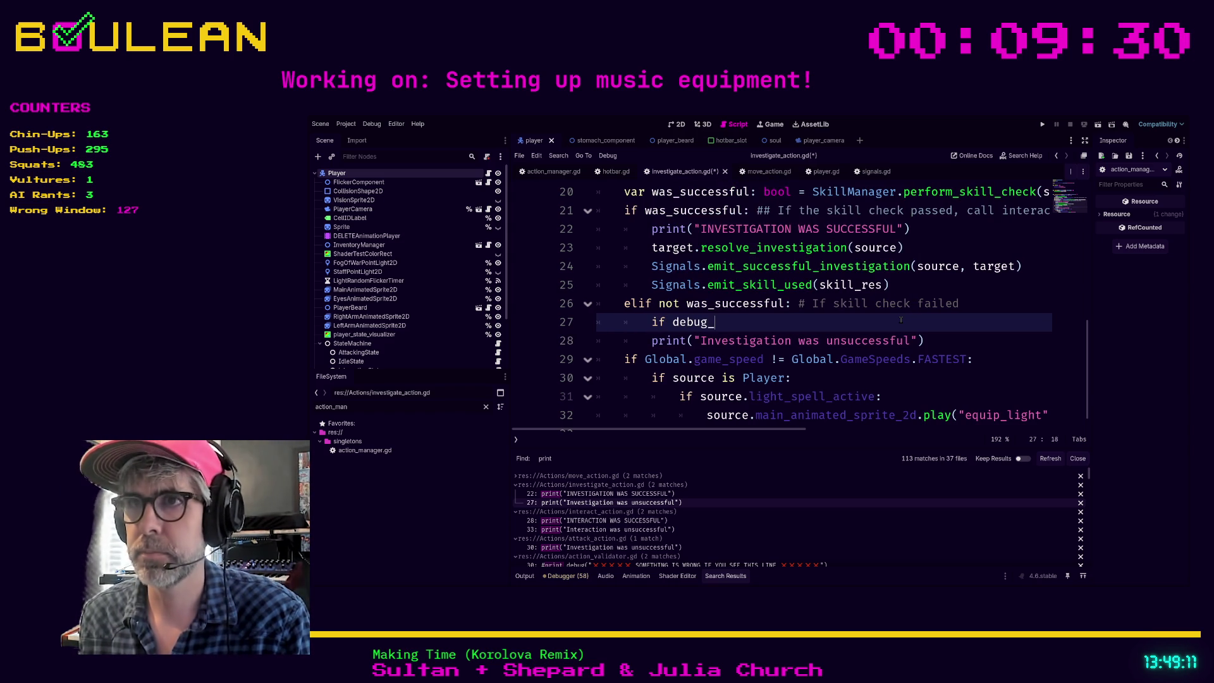
key("Down")
key("Home")
key("Tab")
key("Up")
key("Left")
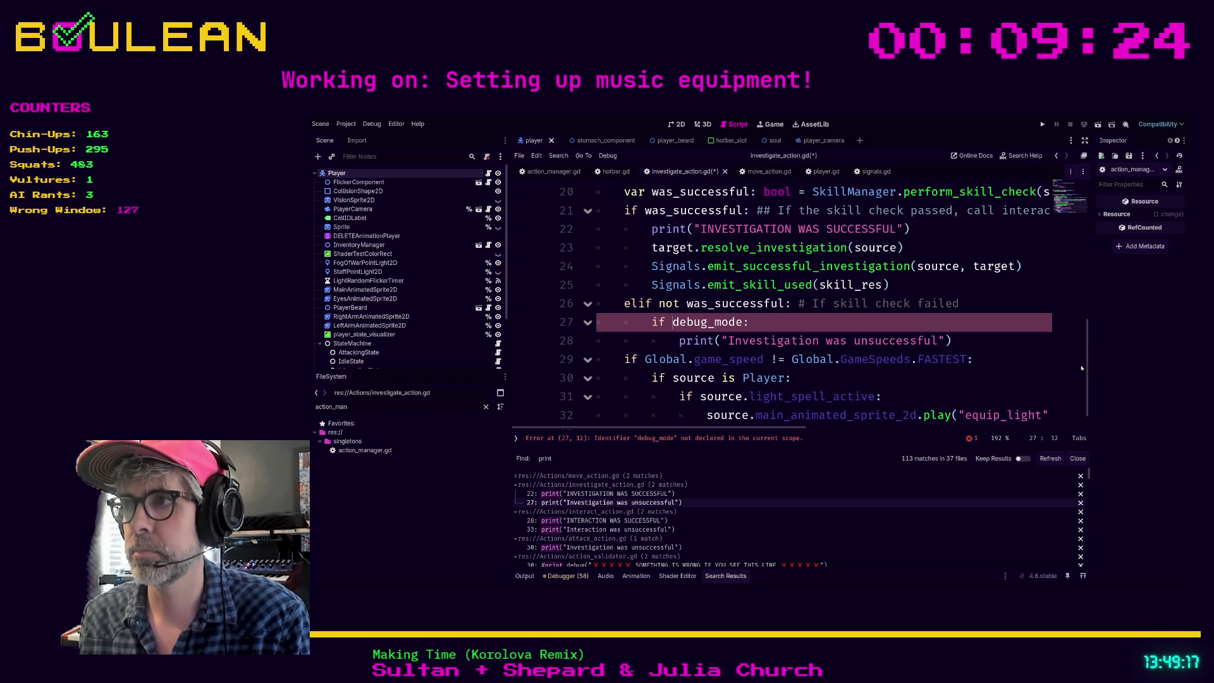
left_click_drag(1088, 366, 1087, 228)
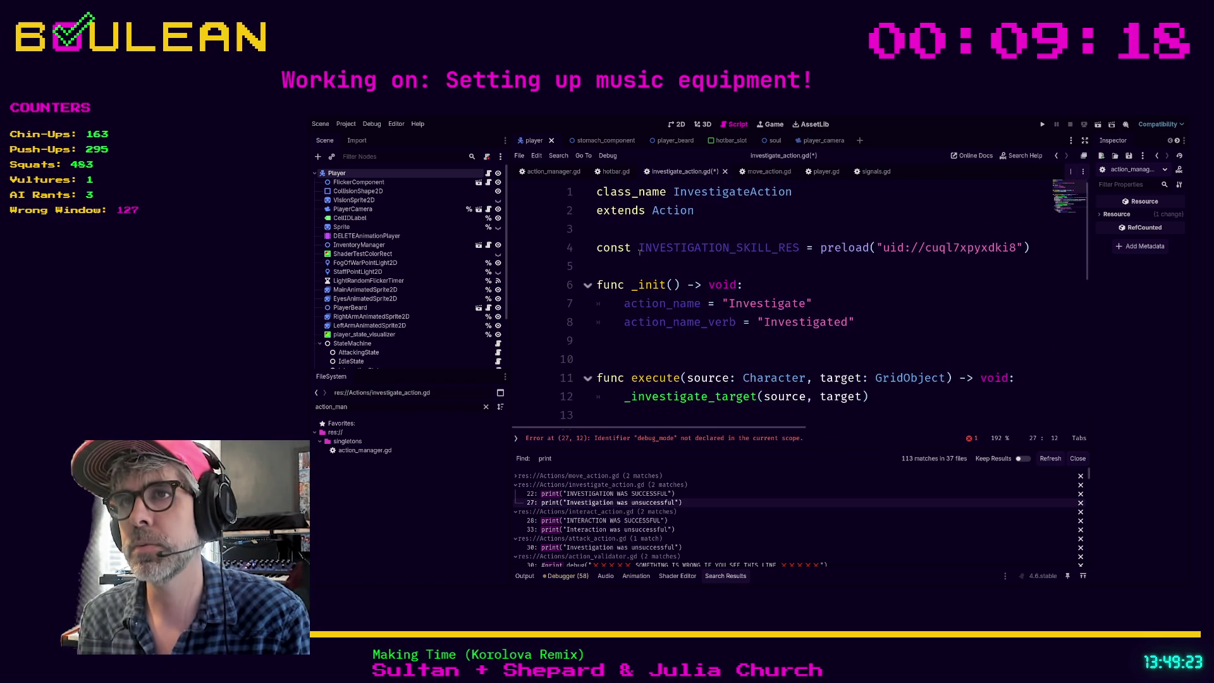
Declare a false bool debug_mode at line 6 of investigate_action.gd and save
left_click(672, 266)
key("Return")
key("Return")
key("Up")
type("var debug_modf")
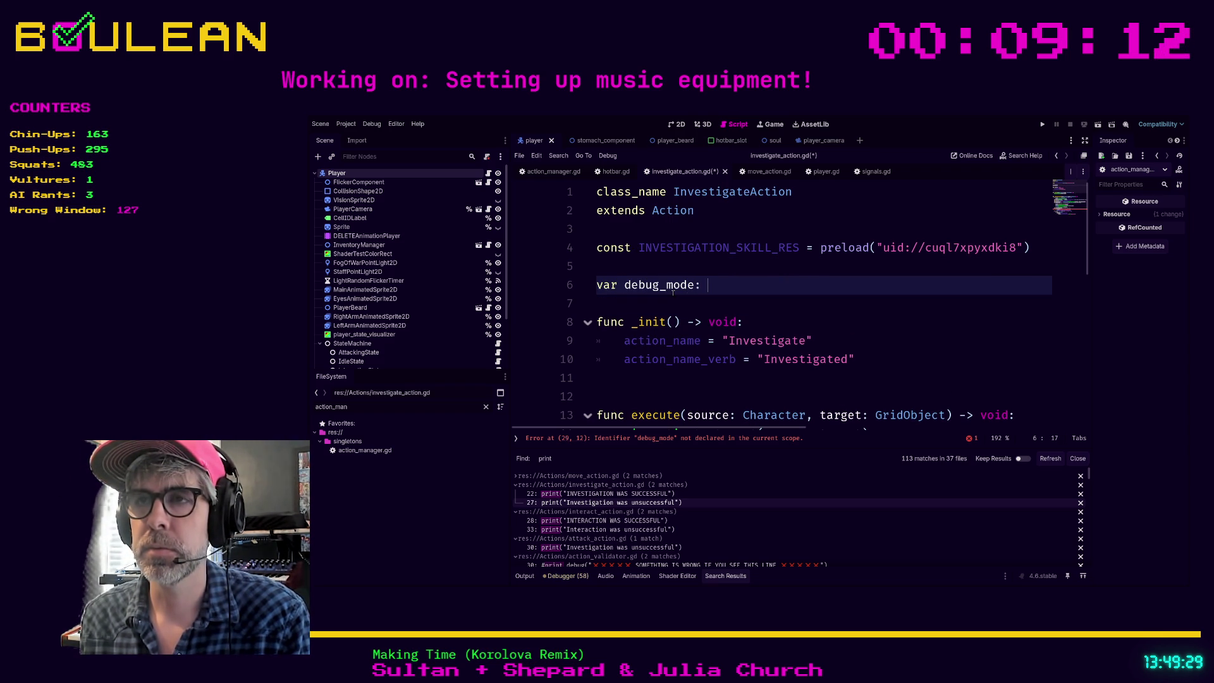
type(" bool = false")
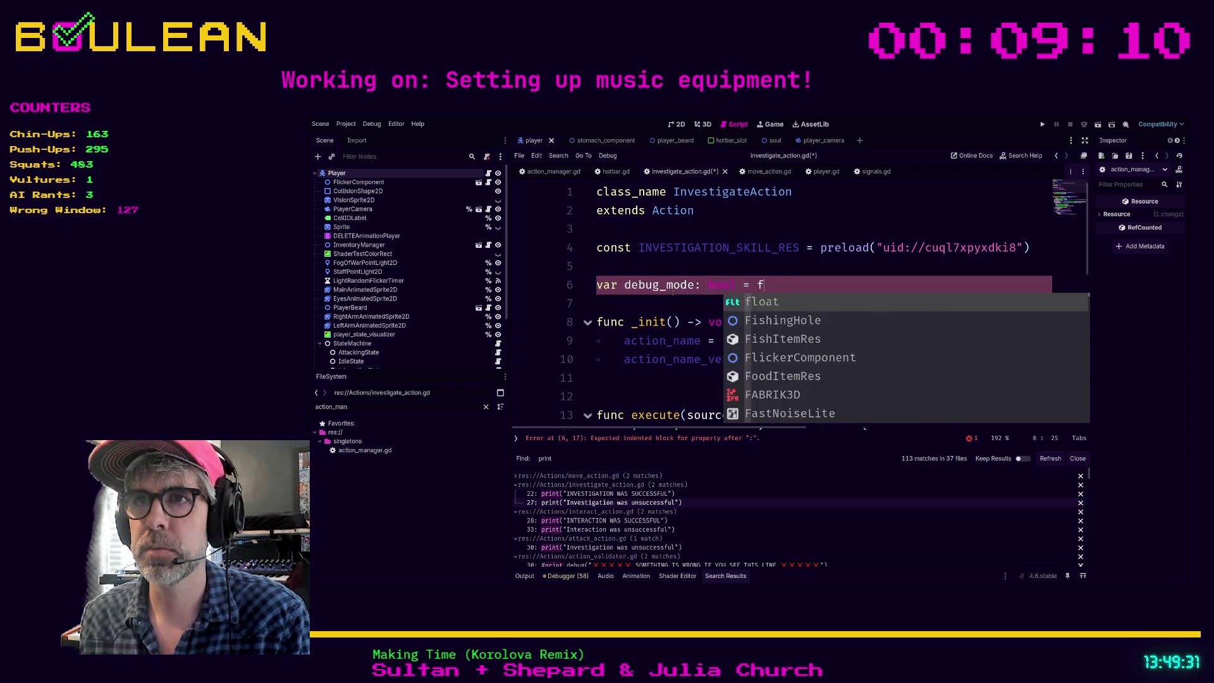
left_click(672, 288)
key("ctrl+s")
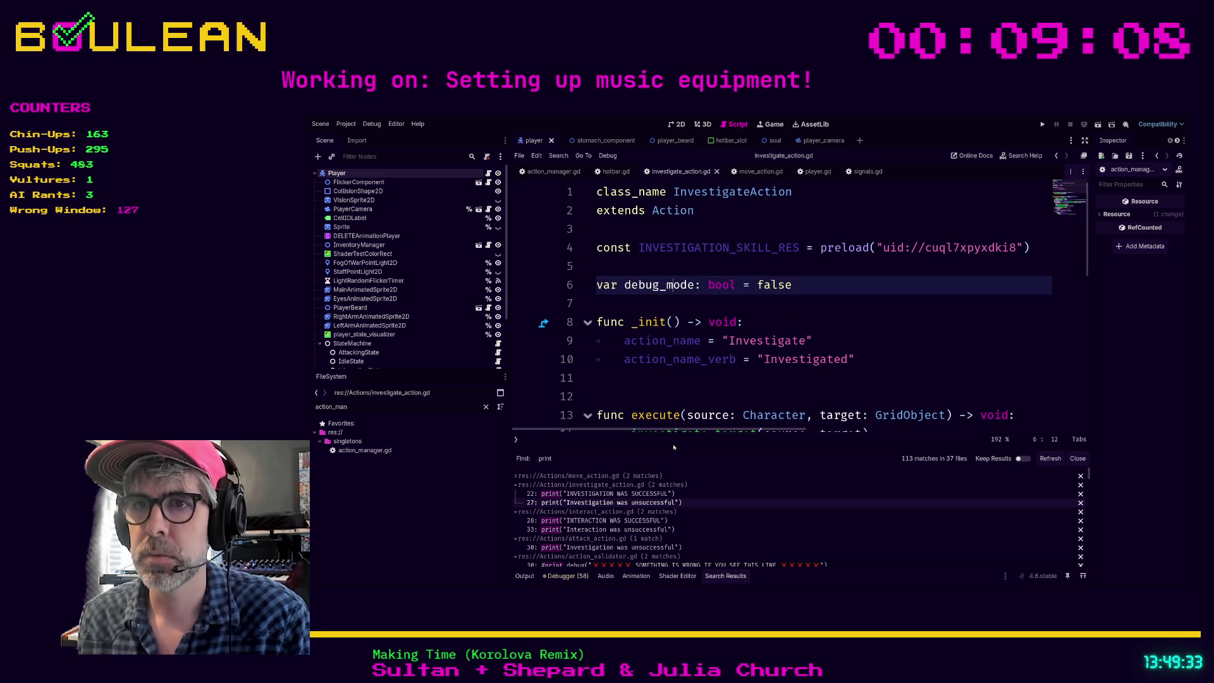
Add an if debug_mode: line above the investigation success print
left_click(614, 502)
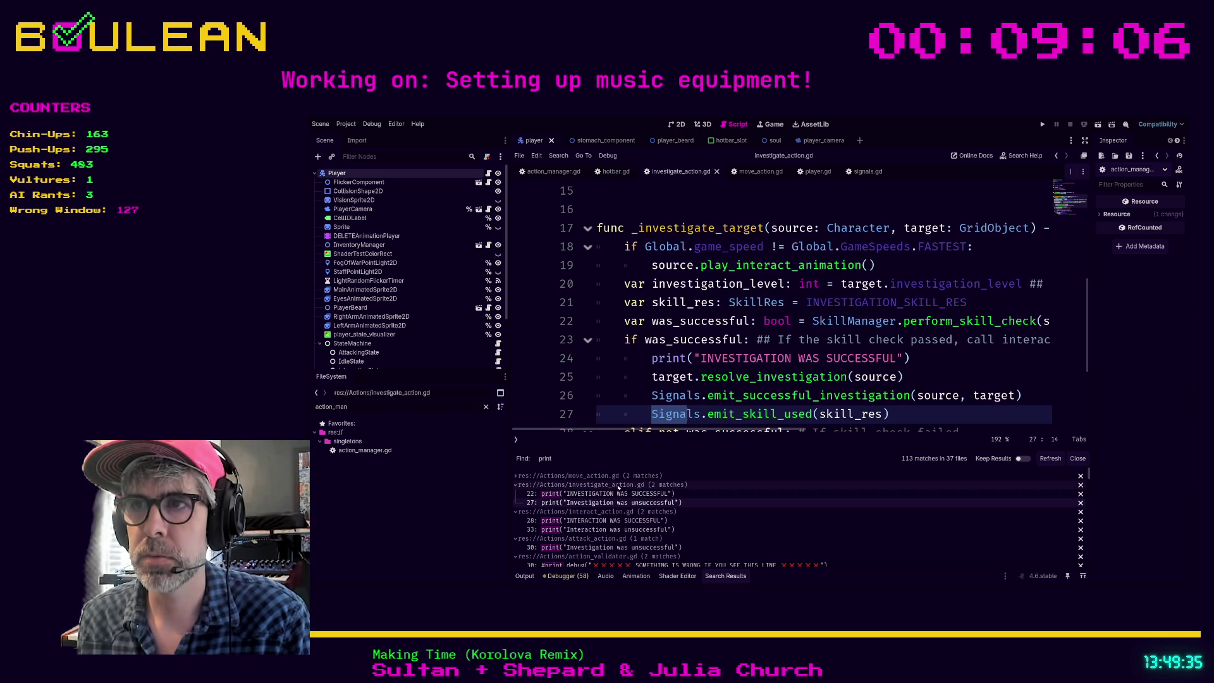
scroll(674, 378, "down", 2)
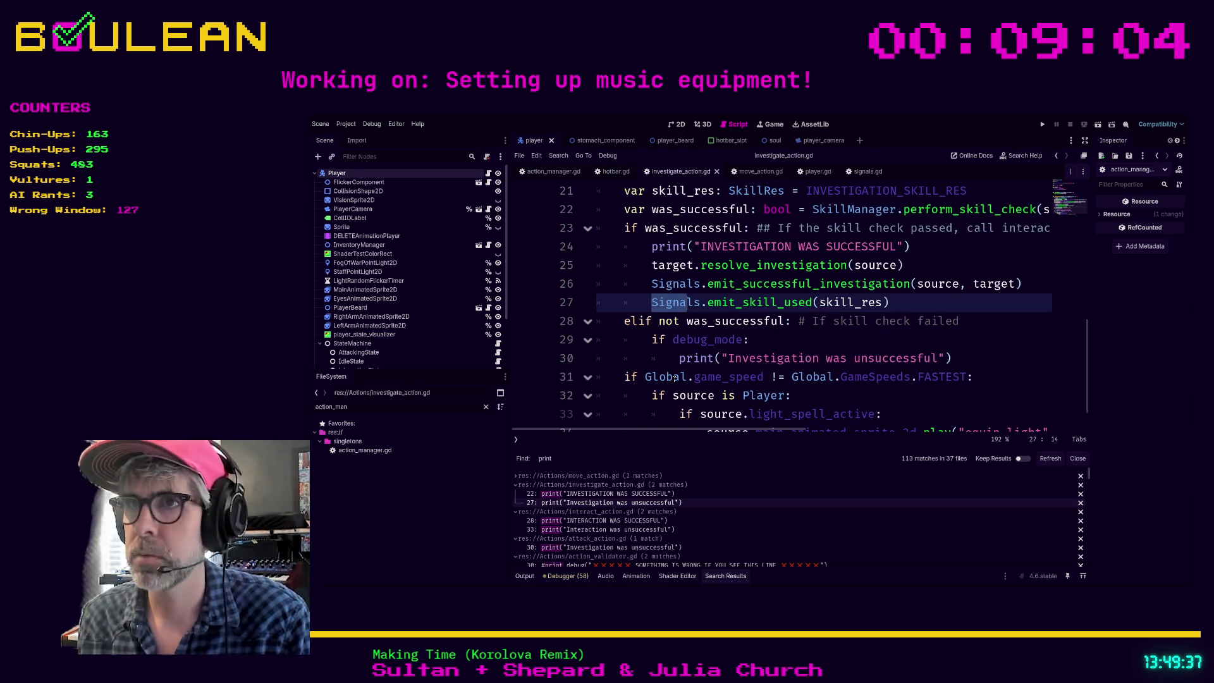
left_click(651, 248)
key("Return")
key("Up")
type("if debug")
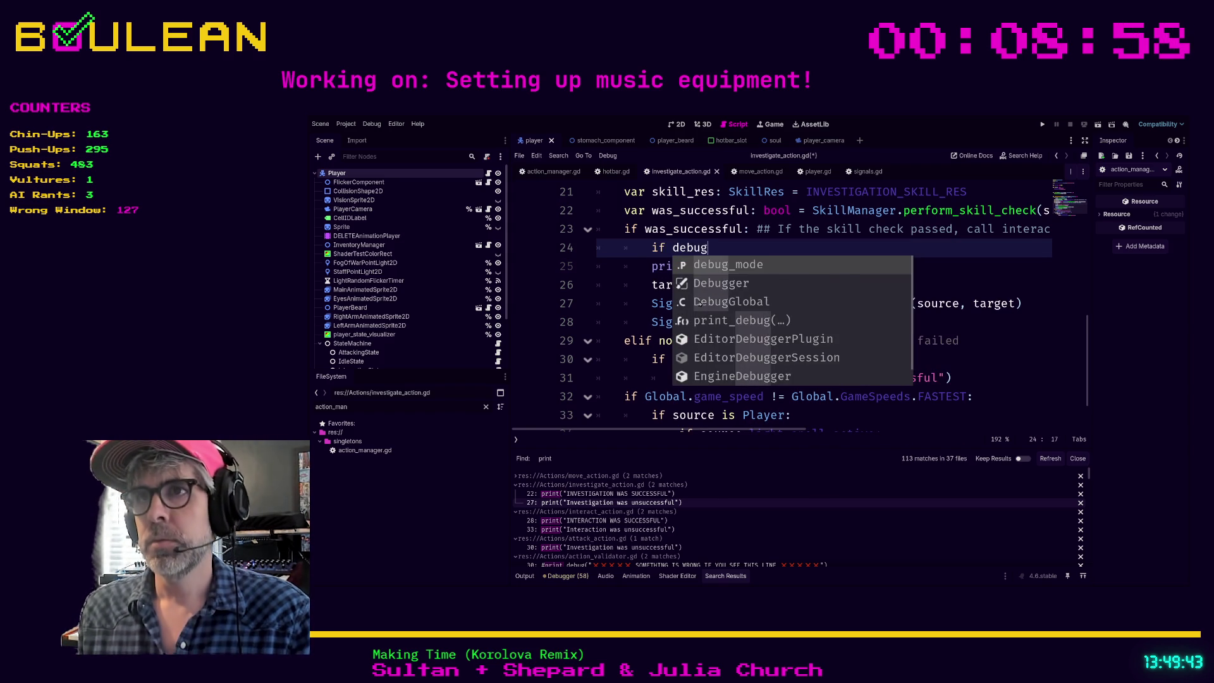
key("Return")
type(":")
Indent the success print under the check, save, and open interact_action.gd at its line-28 print
key("Down")
key("Home")
key("Tab")
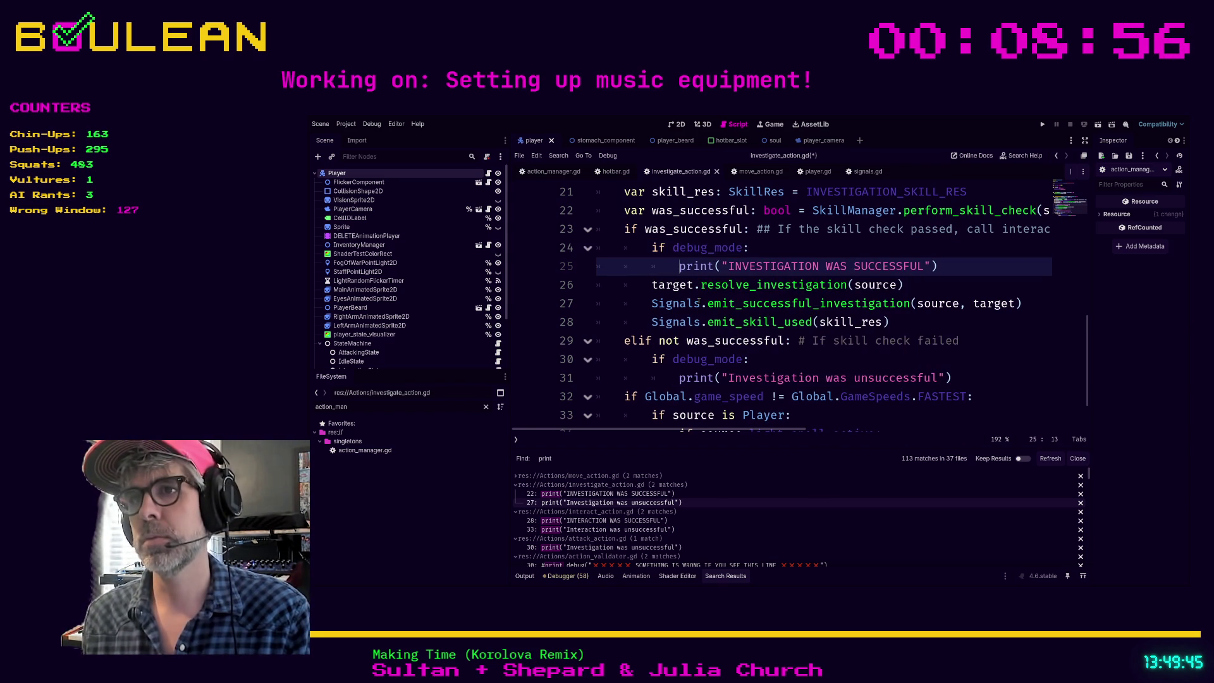
key("ctrl+s")
left_click(791, 358)
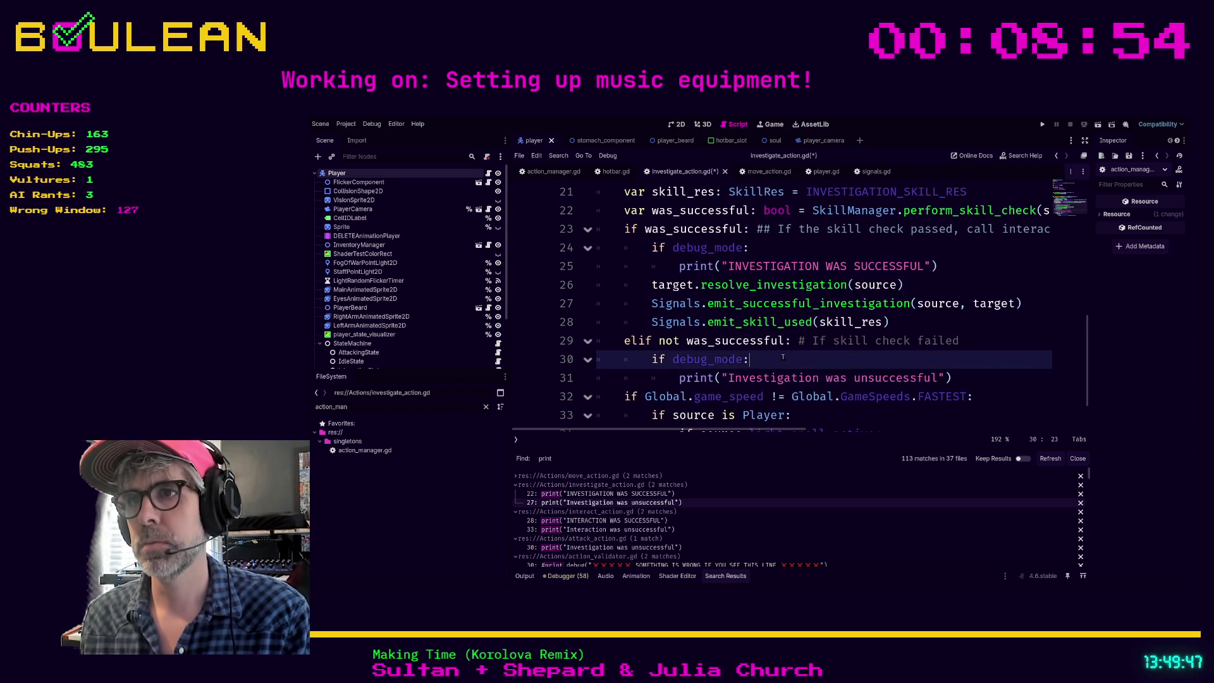
left_click(664, 520)
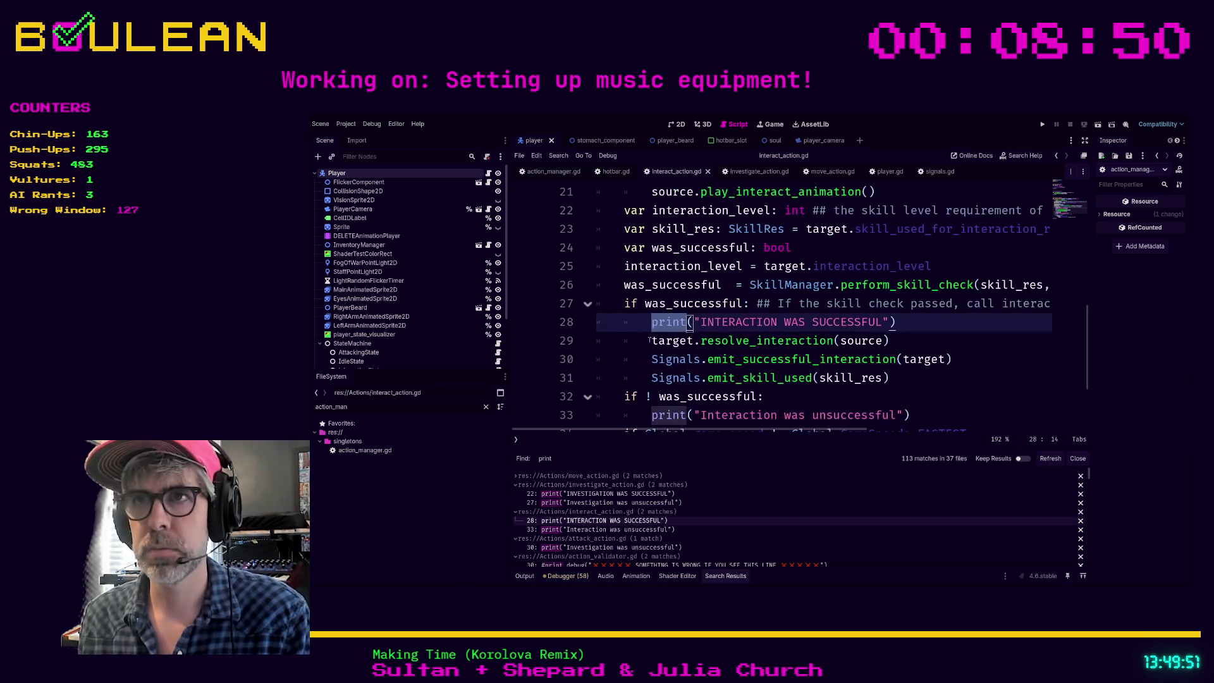
left_click(641, 321)
Nest the successful interaction print under a new 'if debug_mode:' check in interact_action.gd
key("Return")
key("Up")
type("if debug_mode:")
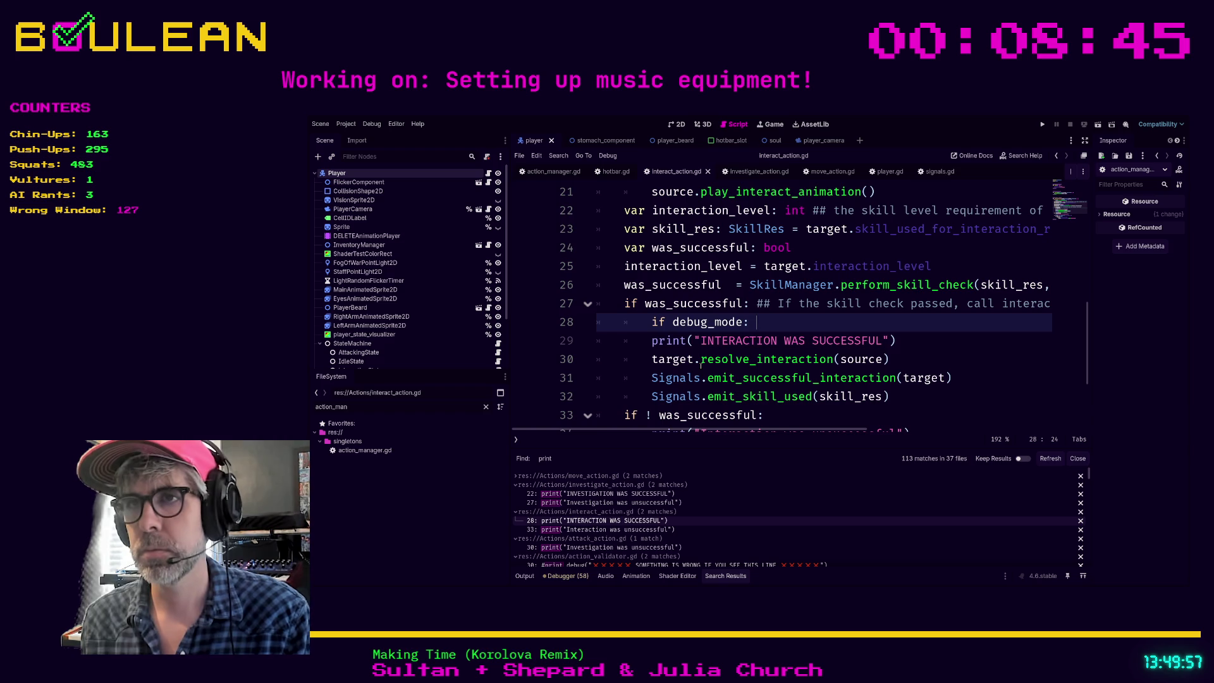
key("Down")
key("Home")
key("Tab")
key("Up")
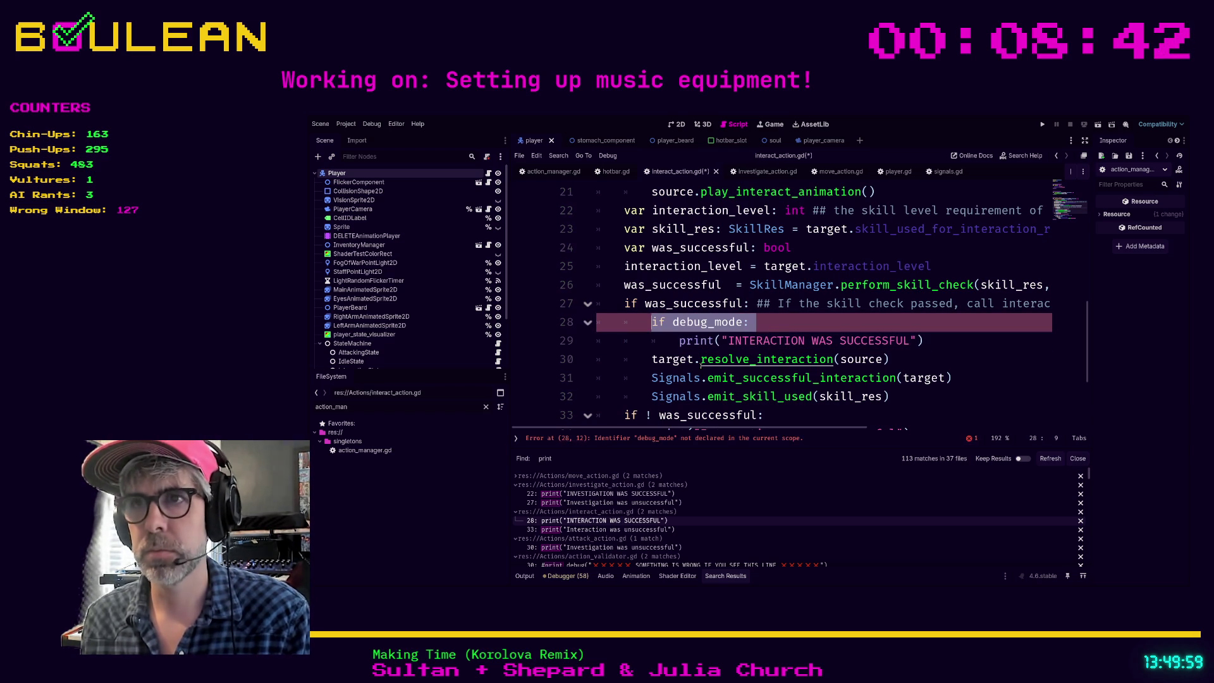
Paste 'if debug_mode:' into the failure branch, indent its print, and return to the file's top
scroll(701, 366, "down", 2)
left_click(779, 305)
key("Return")
type("if debug_mode:")
key("Down")
key("Home")
key("Tab")
scroll(906, 381, "up", 1)
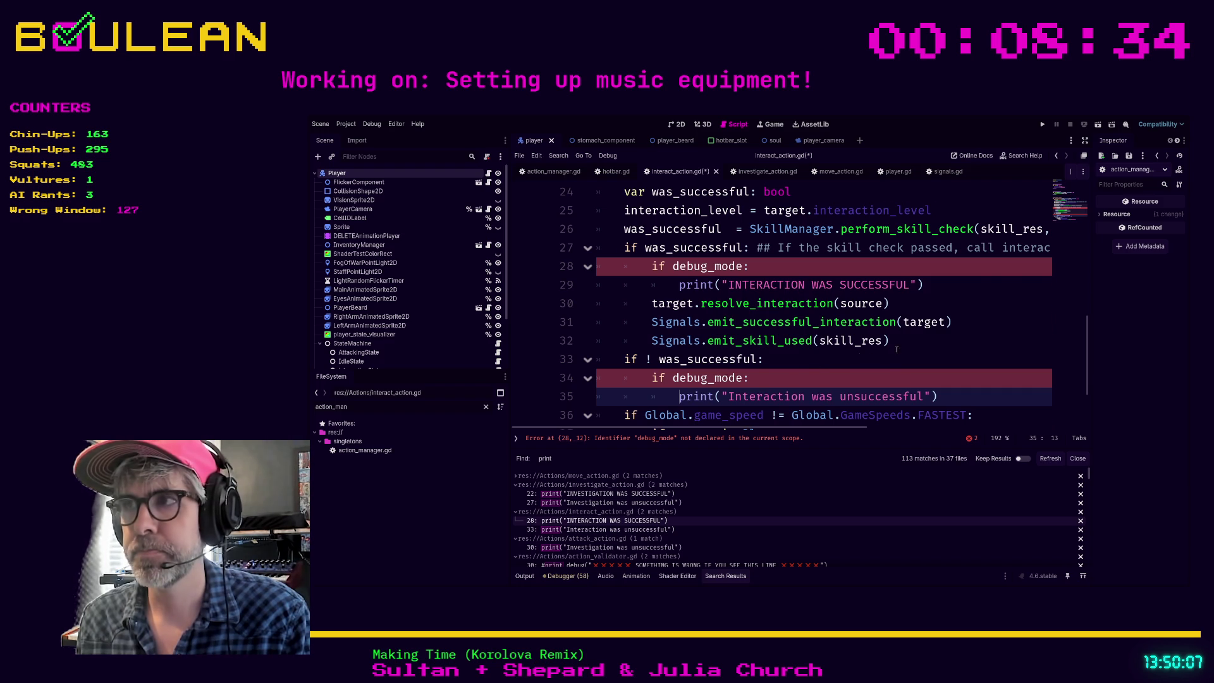
scroll(995, 352, "up", 7)
scroll(806, 344, "up", 2)
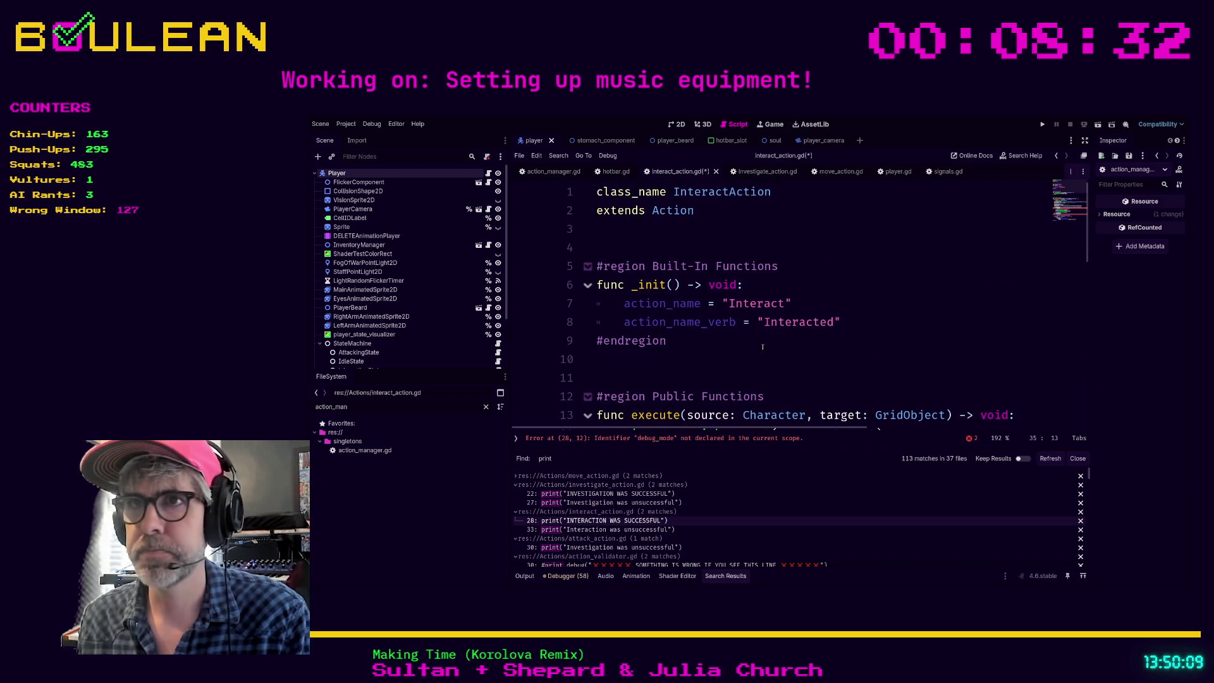
Declare 'var debug_mode: bool = false' on line 4 and save interact_action.gd
left_click(675, 249)
type("v")
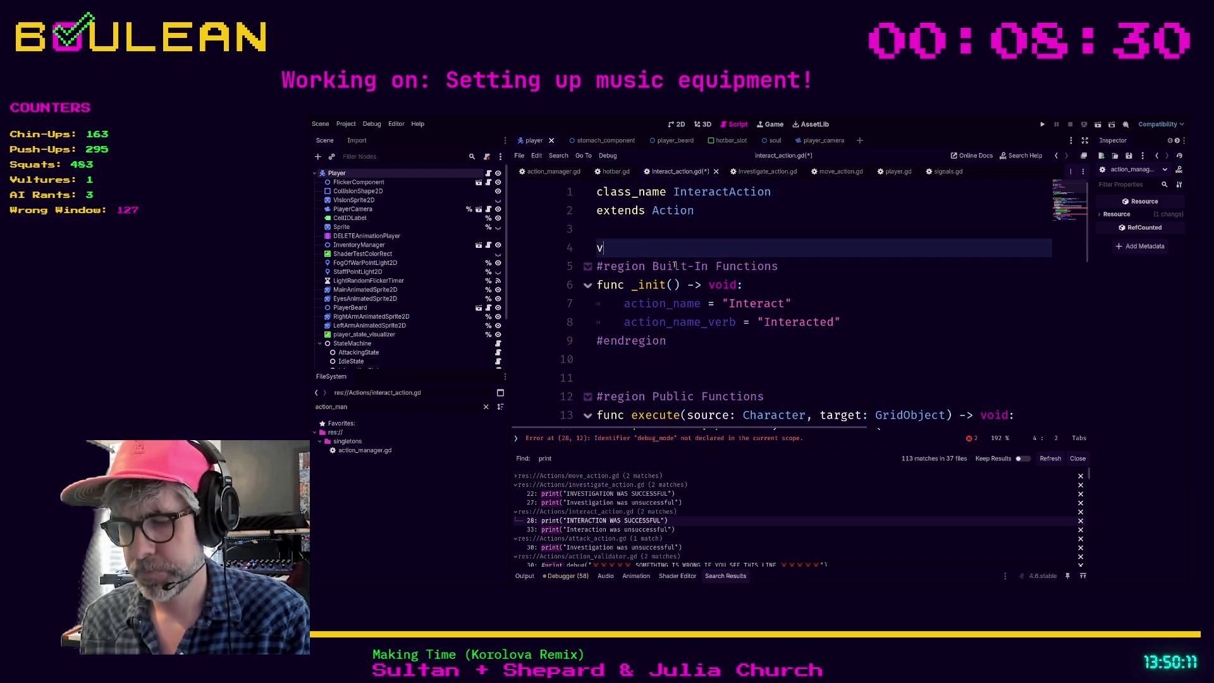
type("ar debug_mode: b")
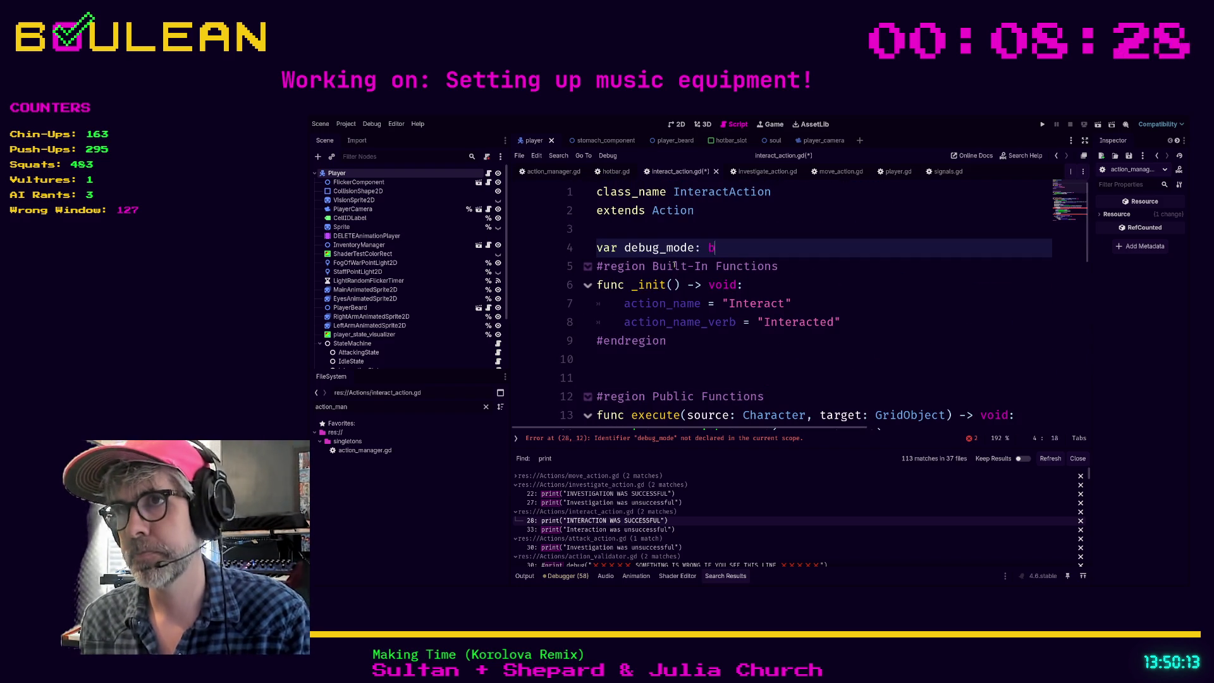
type("ool = tr")
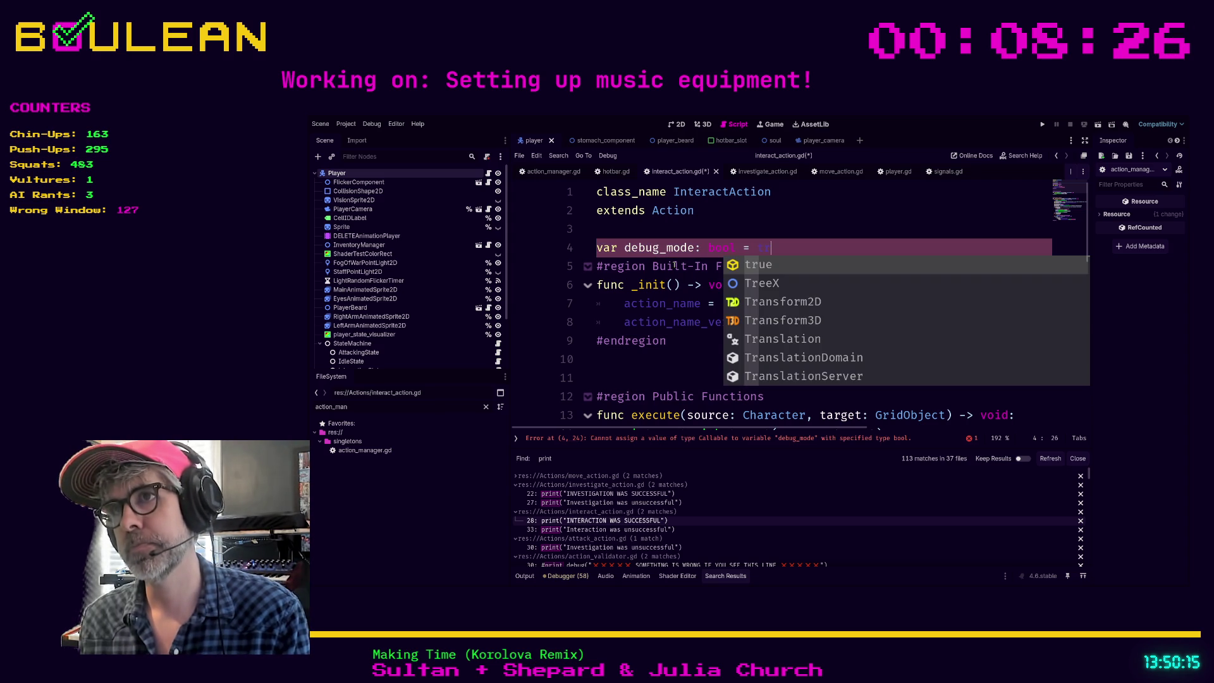
key("BackSpace")
key("BackSpace")
type("false")
key("Return")
key("Return")
key("Return")
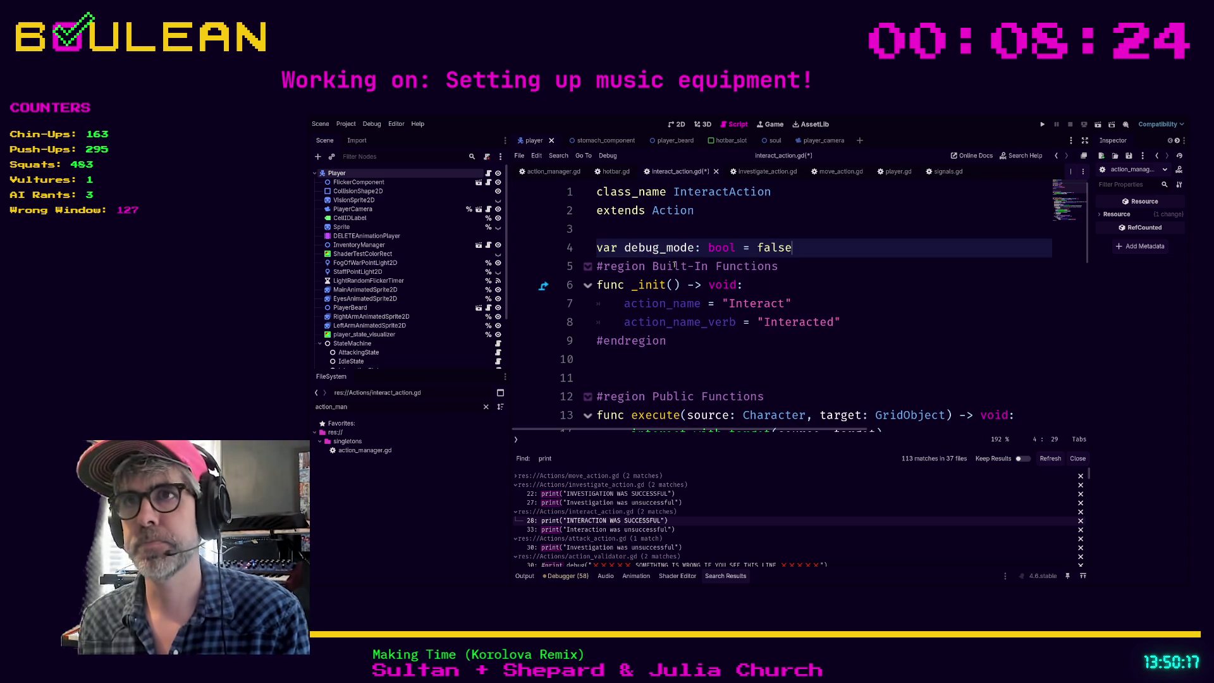
key("ctrl+s")
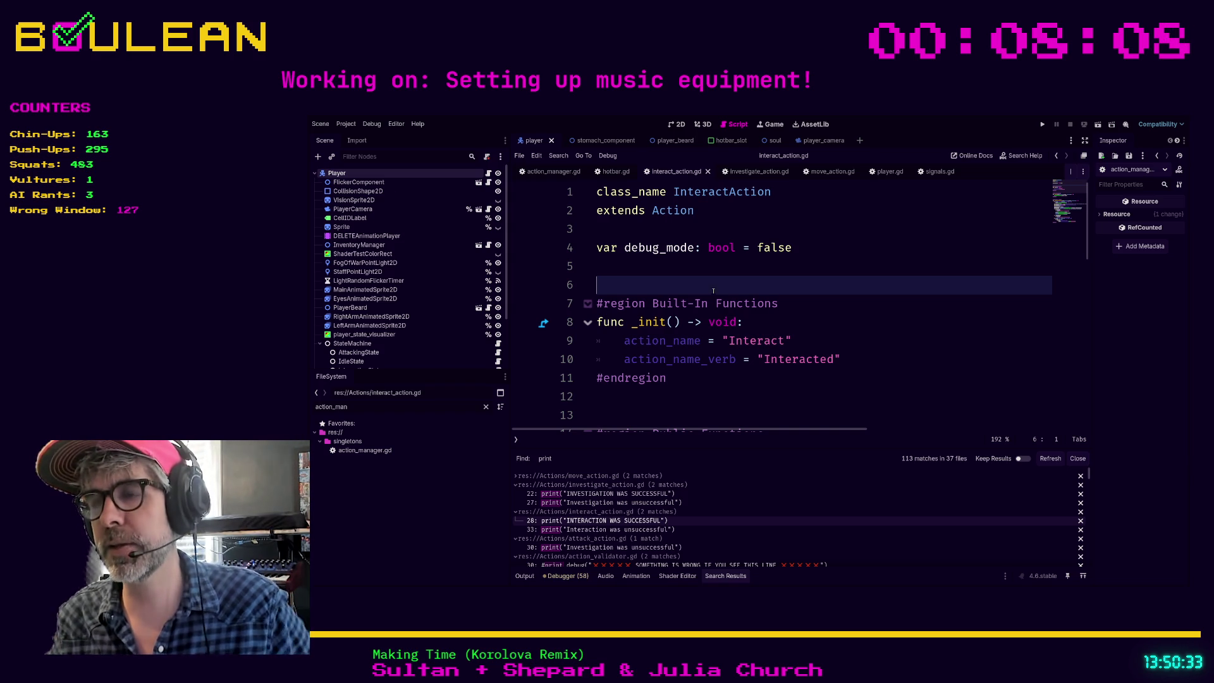
Run the game with F5 to test the debug_mode changes
left_click(698, 395)
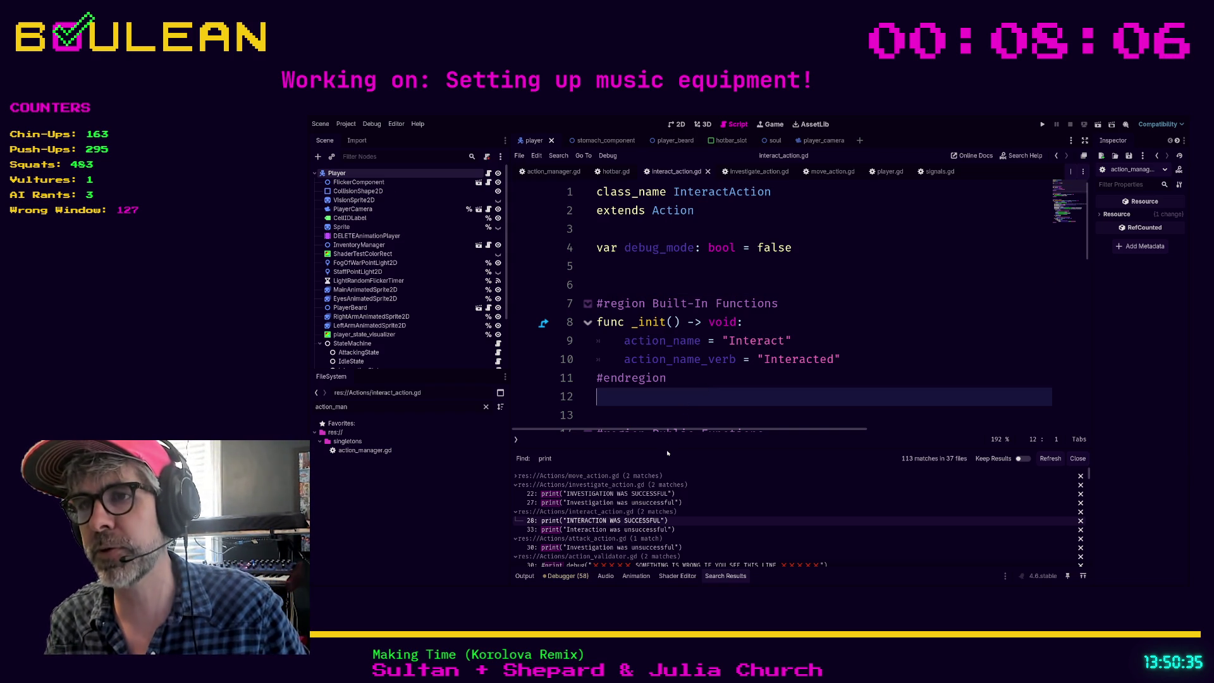
left_click_drag(672, 448, 673, 462)
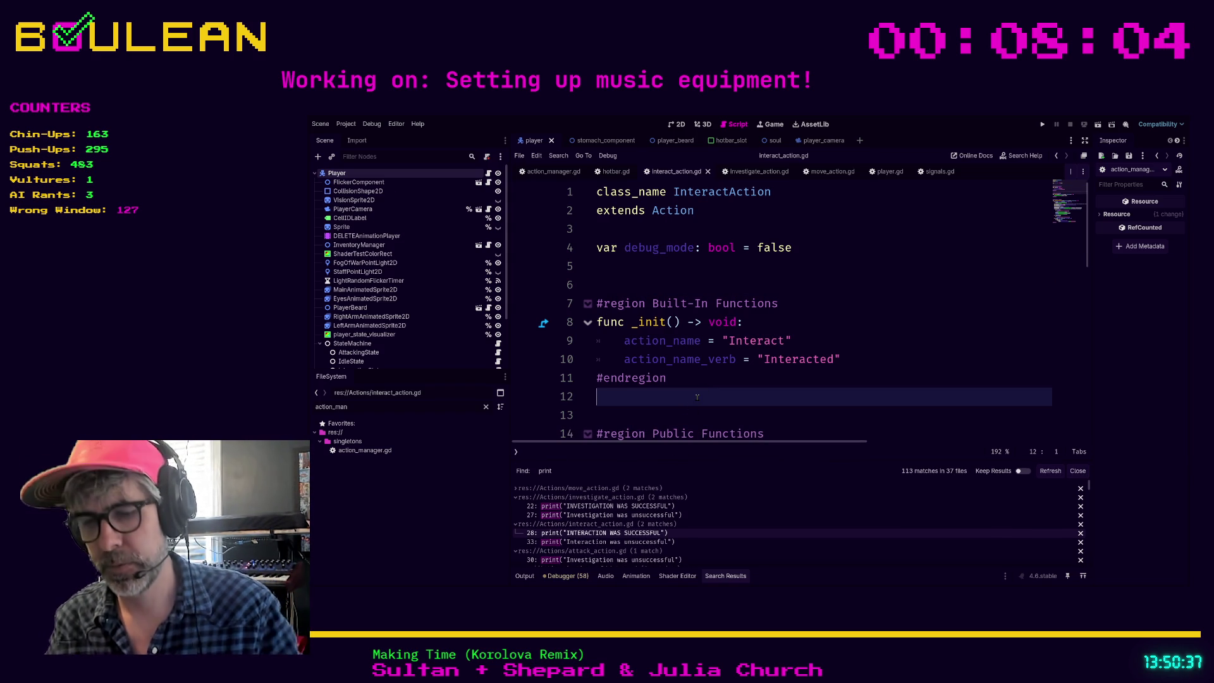
key("F5")
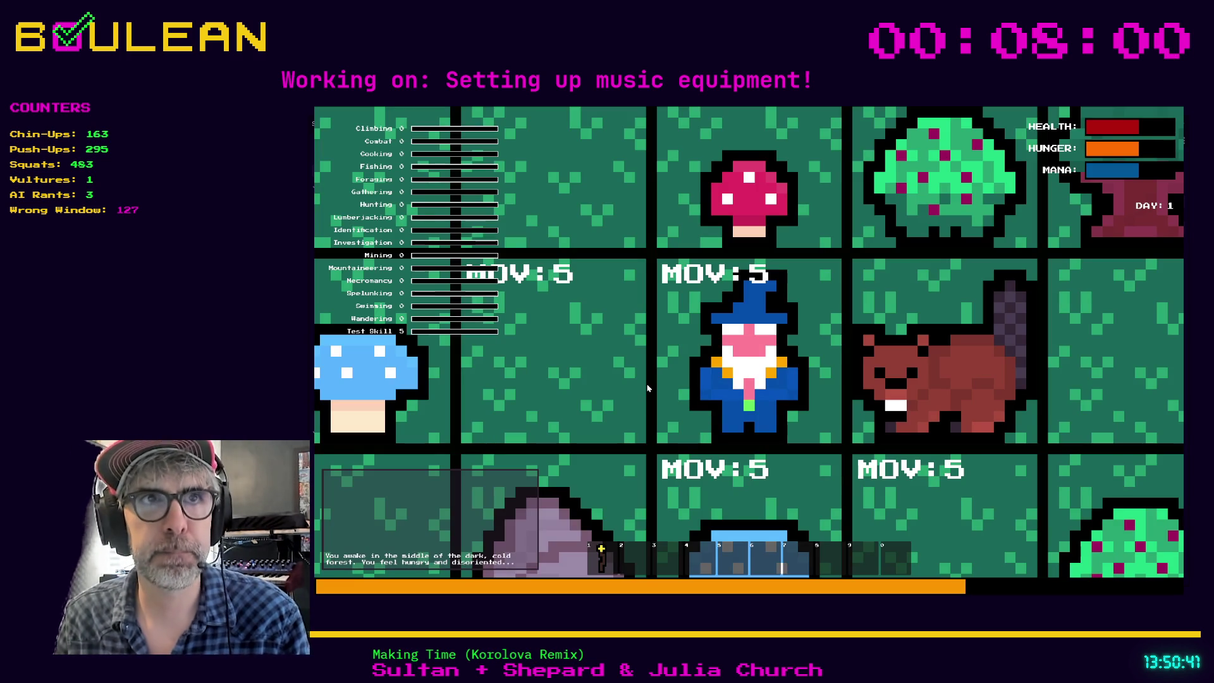
Chop a neighbouring tree for a log and build a campfire right of the wizard
scroll(677, 381, "down", 3)
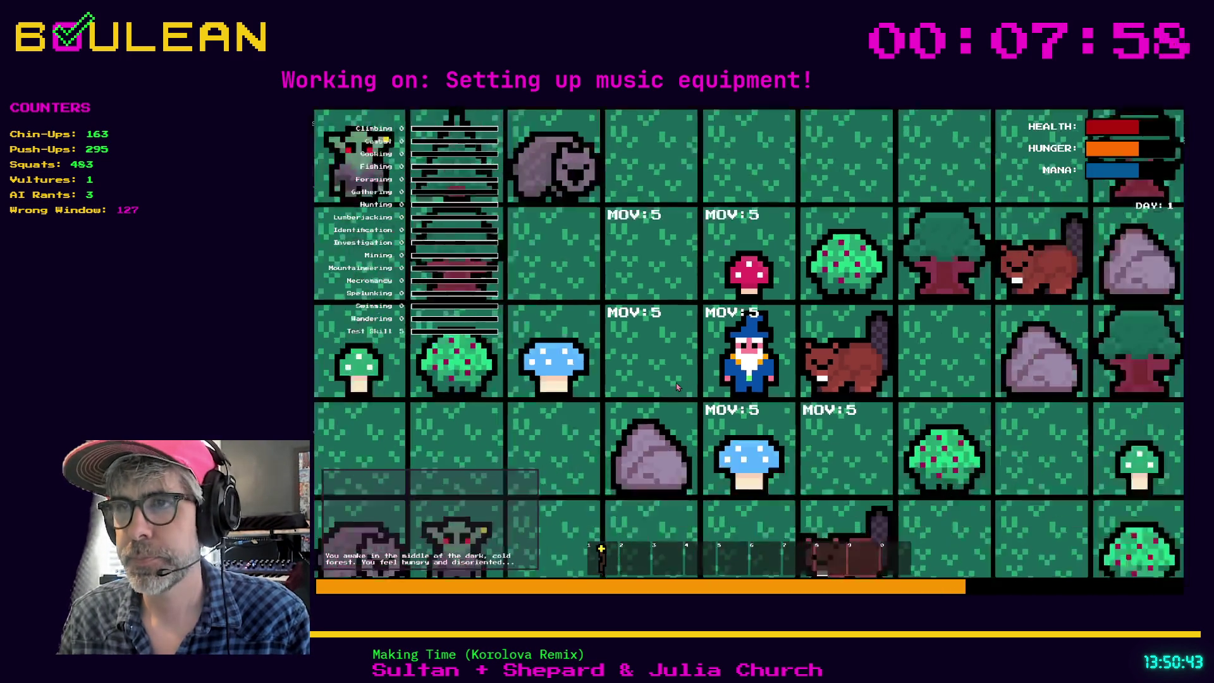
key("c")
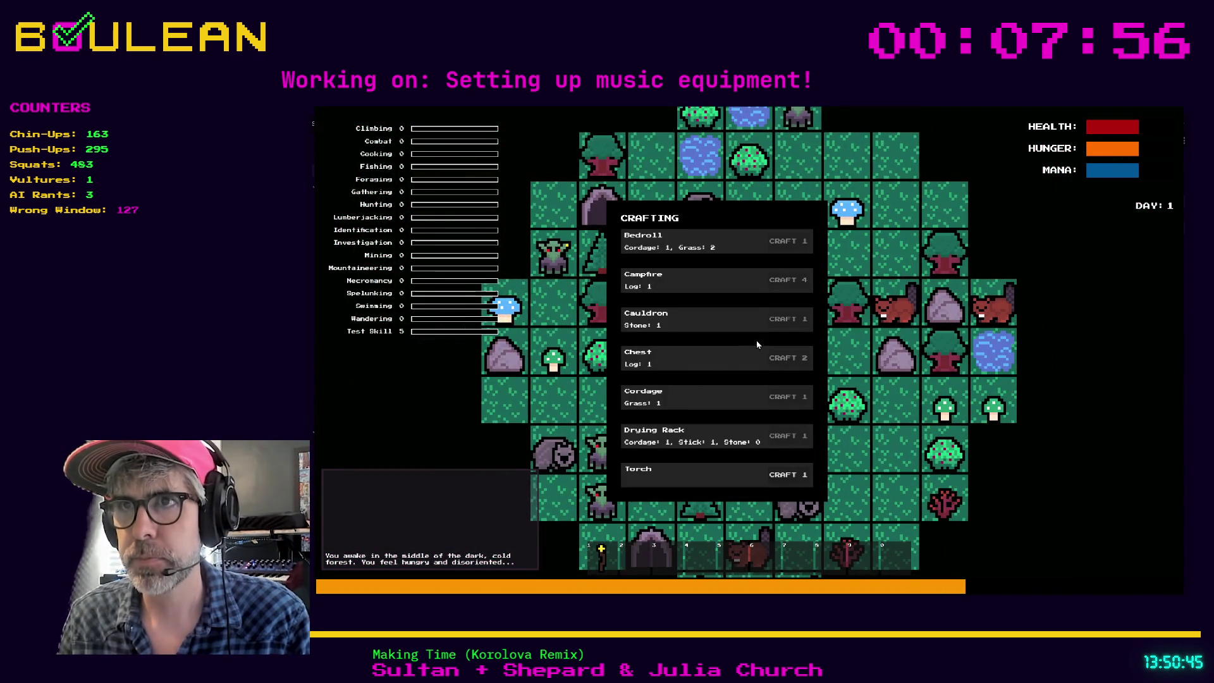
key("c")
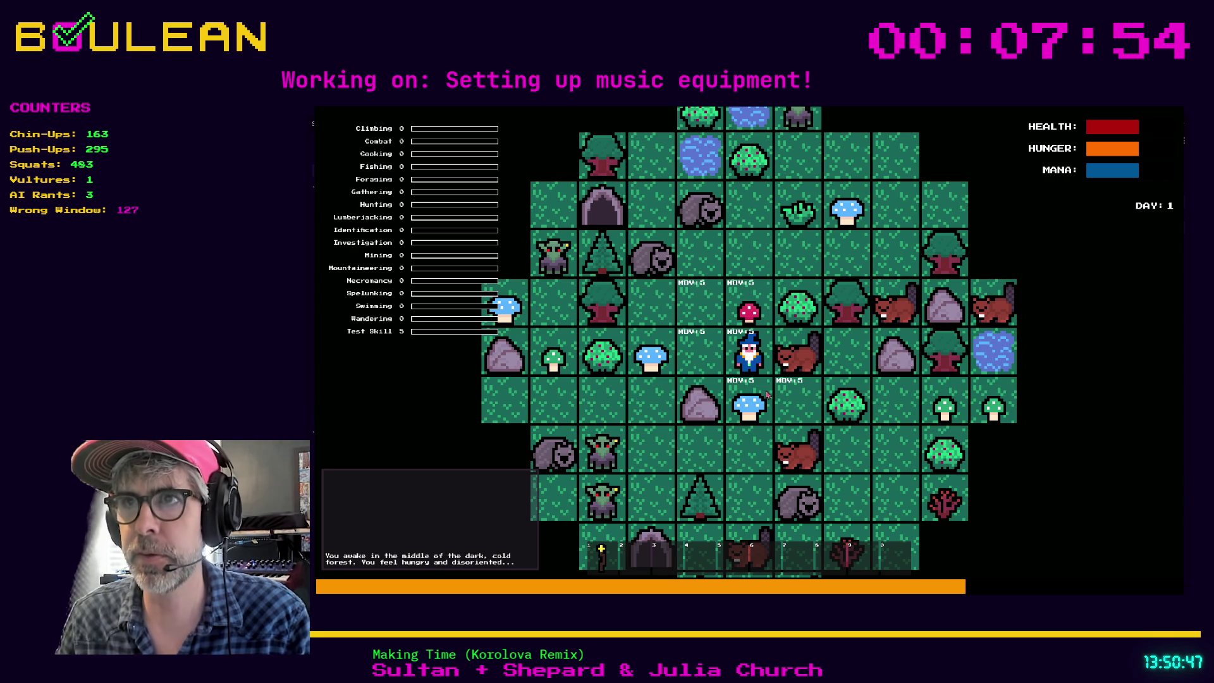
key("Left")
key("Up")
key("Left")
key("Left")
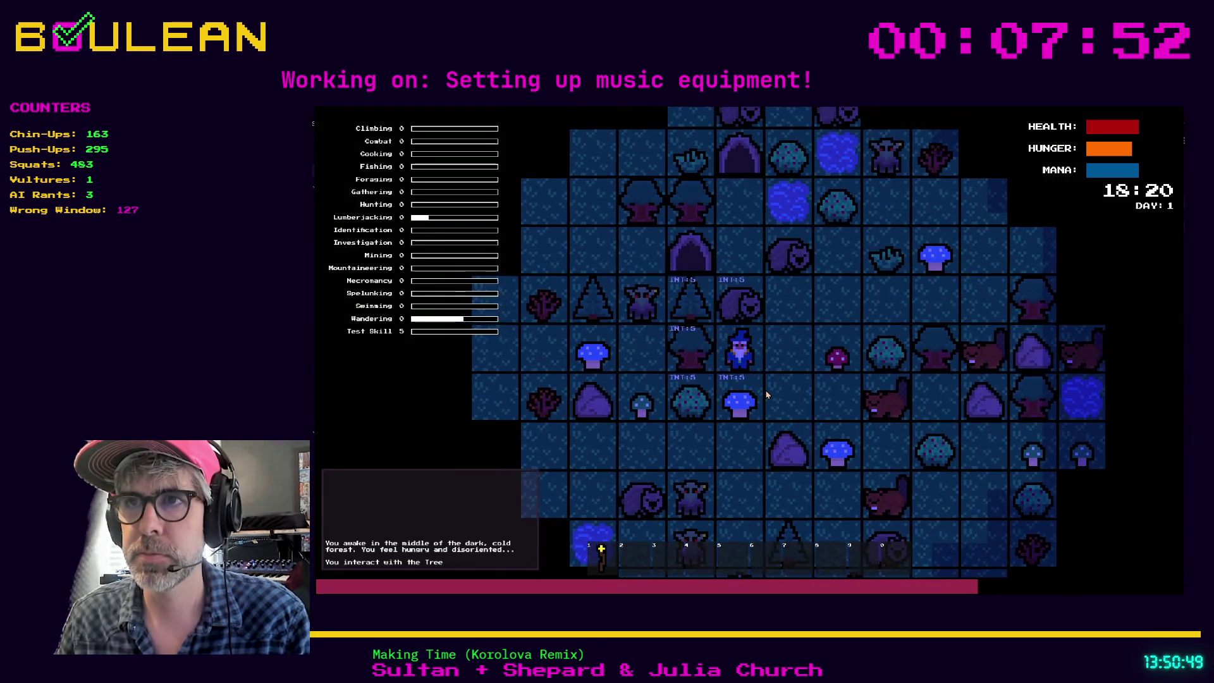
key("Left")
key("Left")
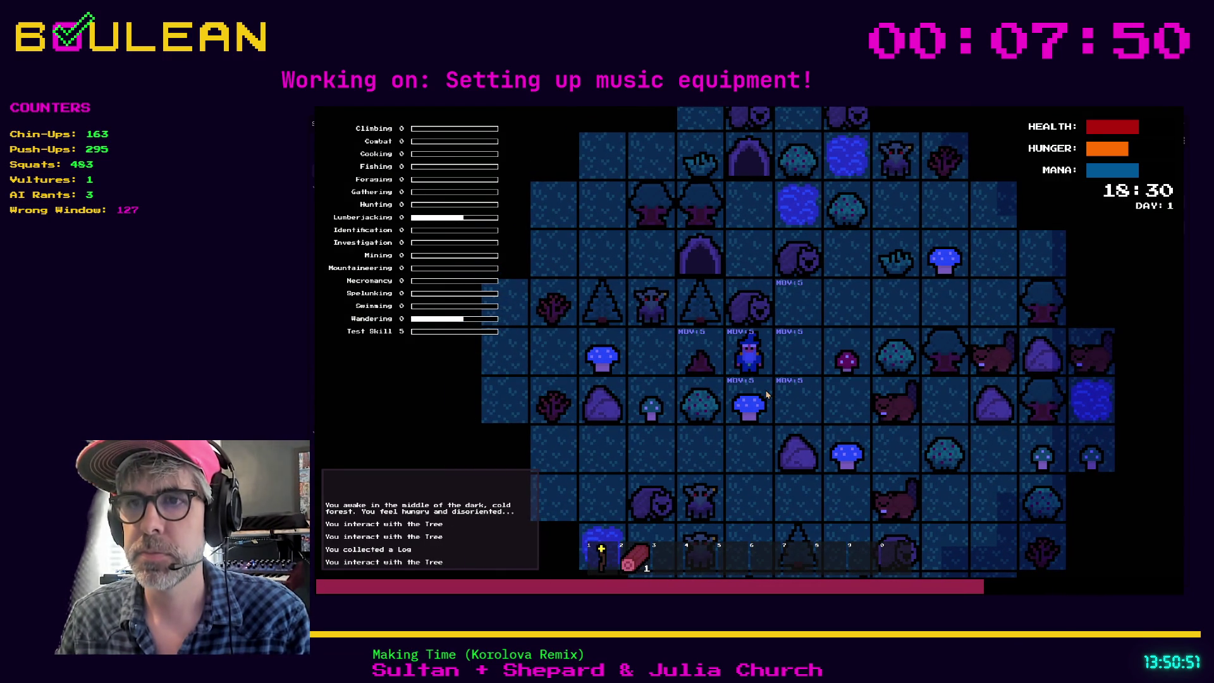
key("c")
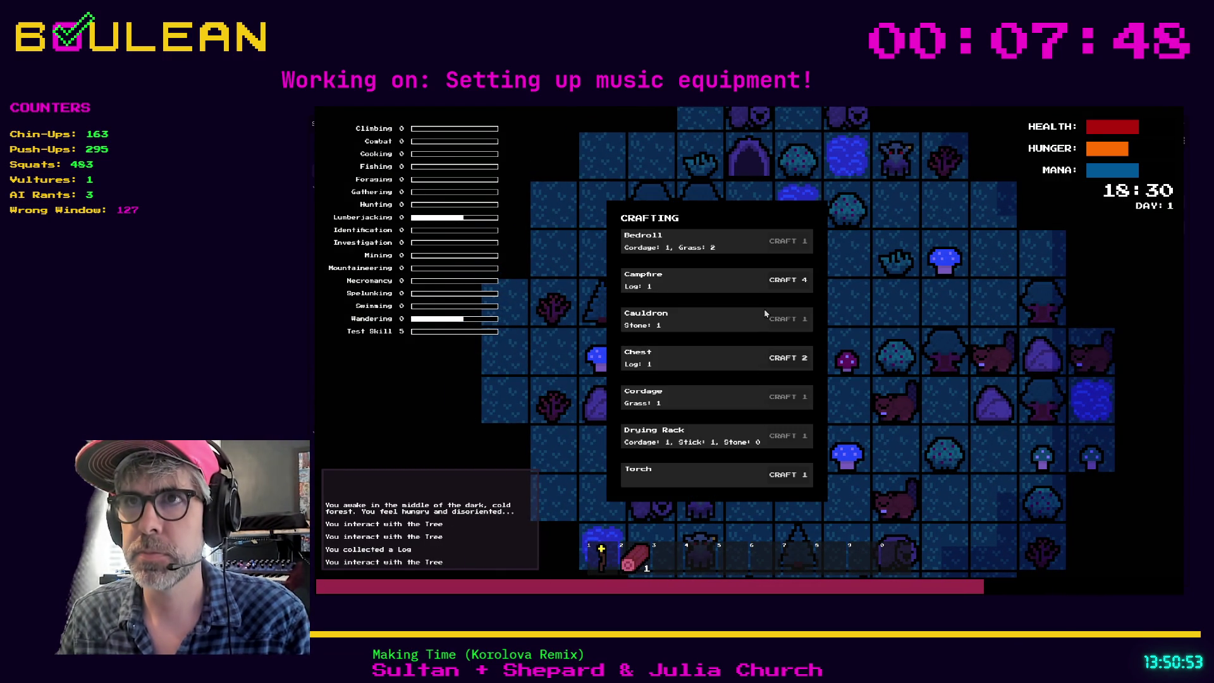
left_click(776, 350)
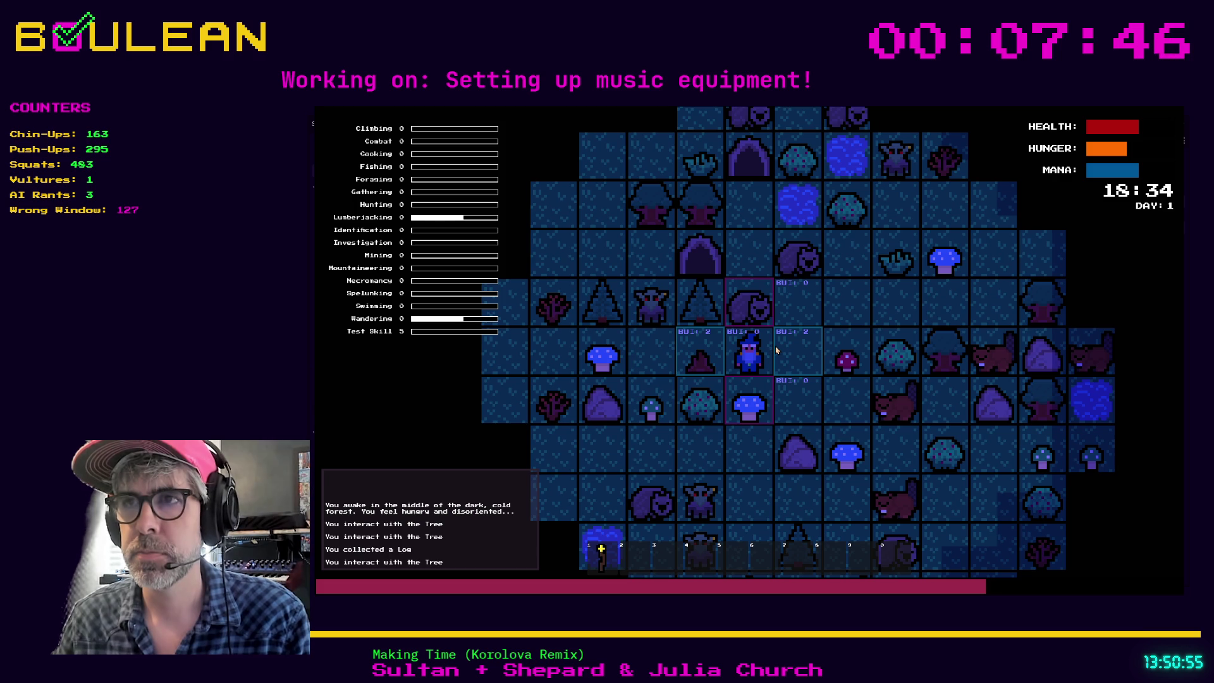
left_click(776, 349)
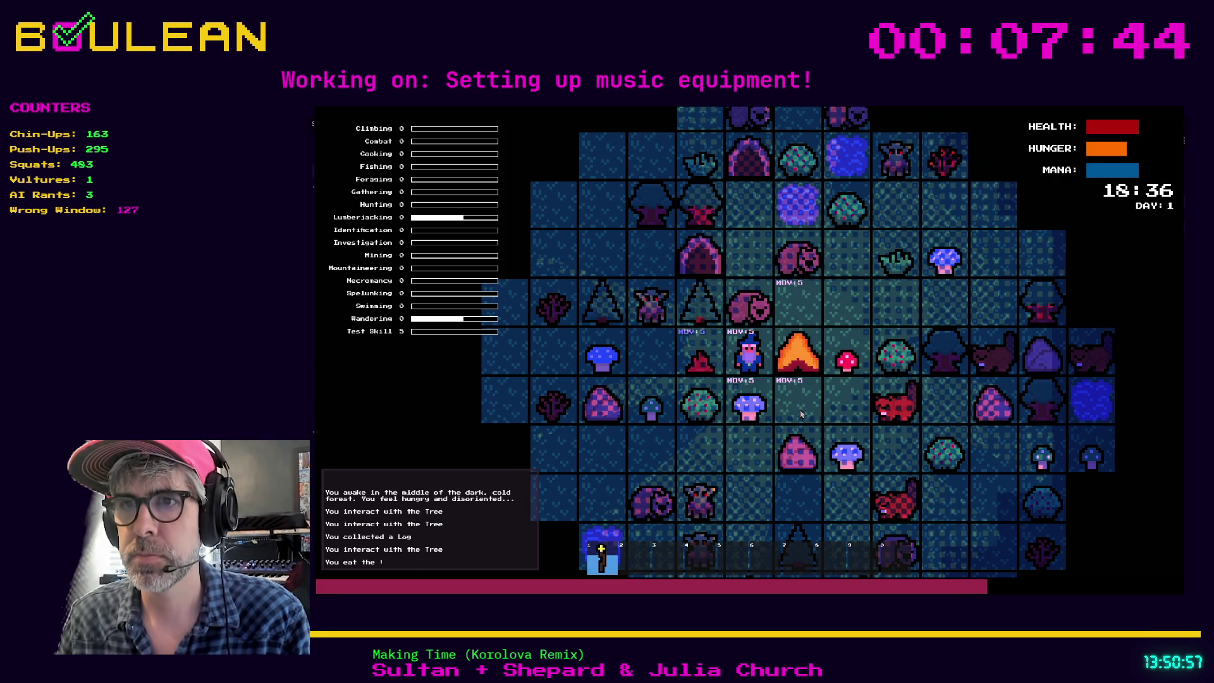
Equip the staff from hotbar slot 1, use it twice, then put it away and re-equip it
left_click(601, 556)
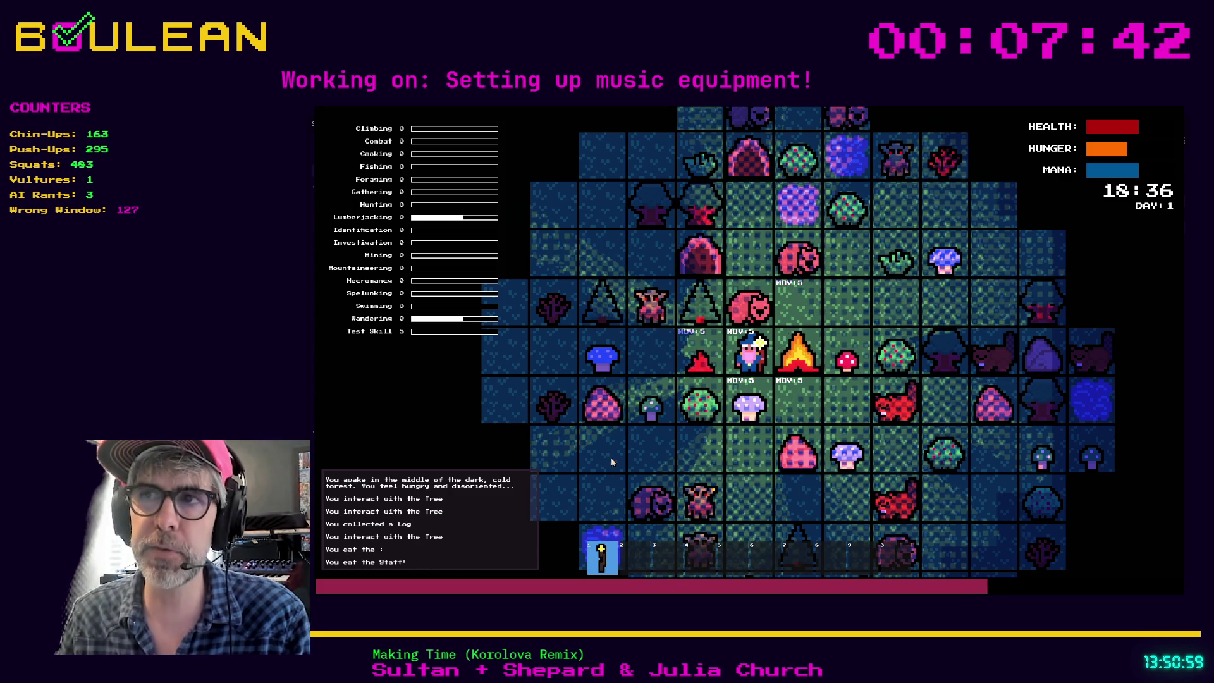
scroll(601, 562, "up", 3)
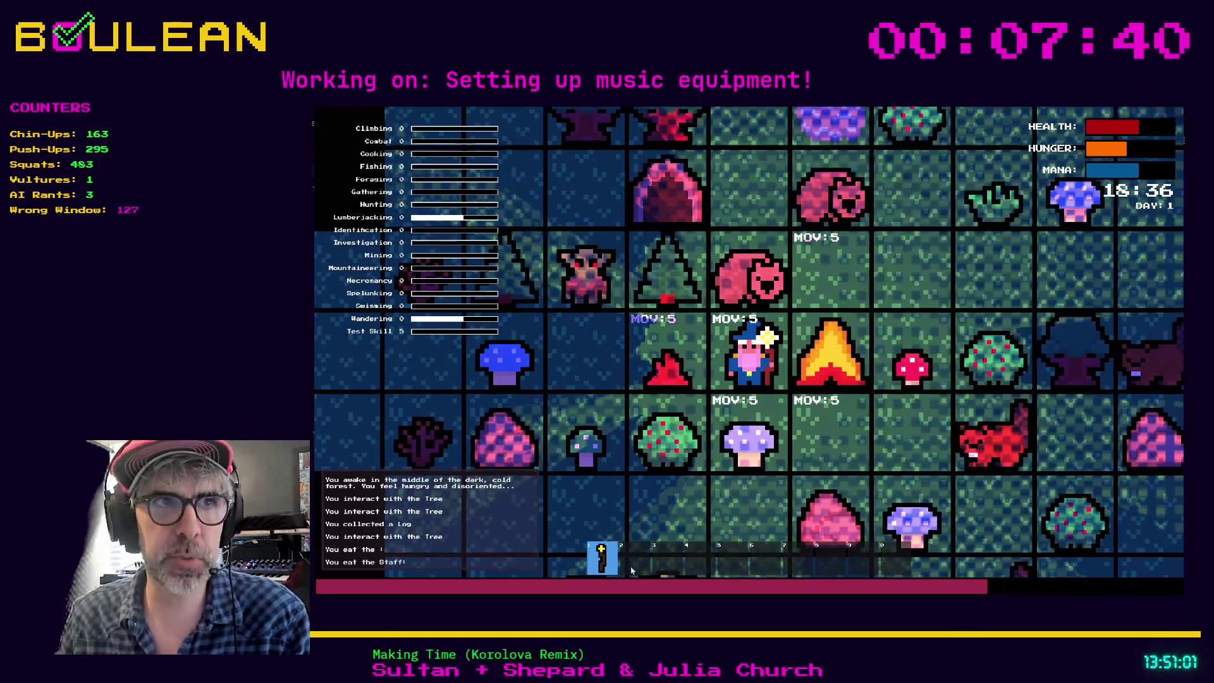
left_click(710, 564)
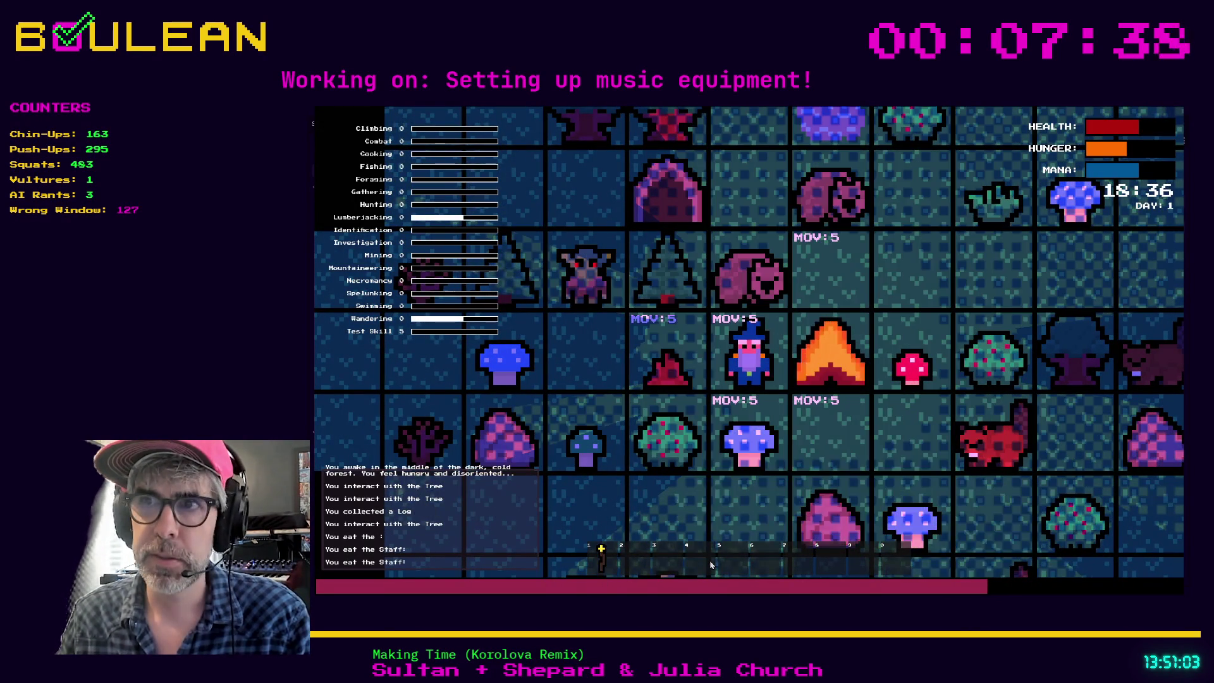
left_click(617, 568)
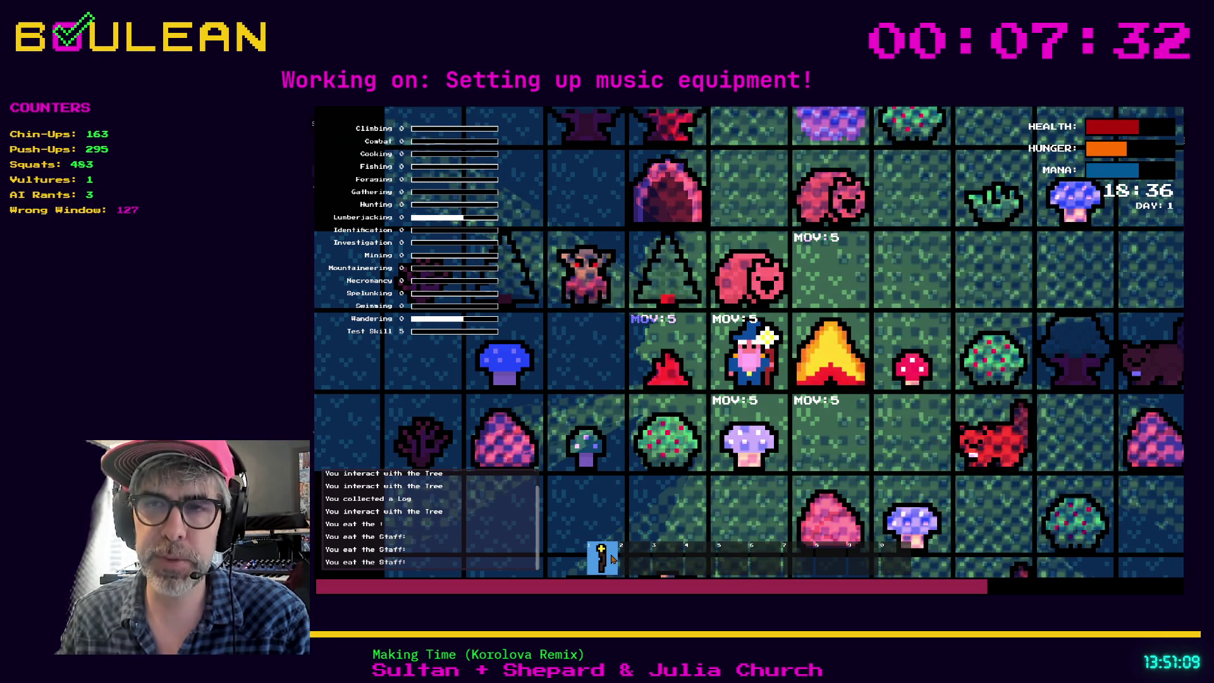
left_click(614, 556)
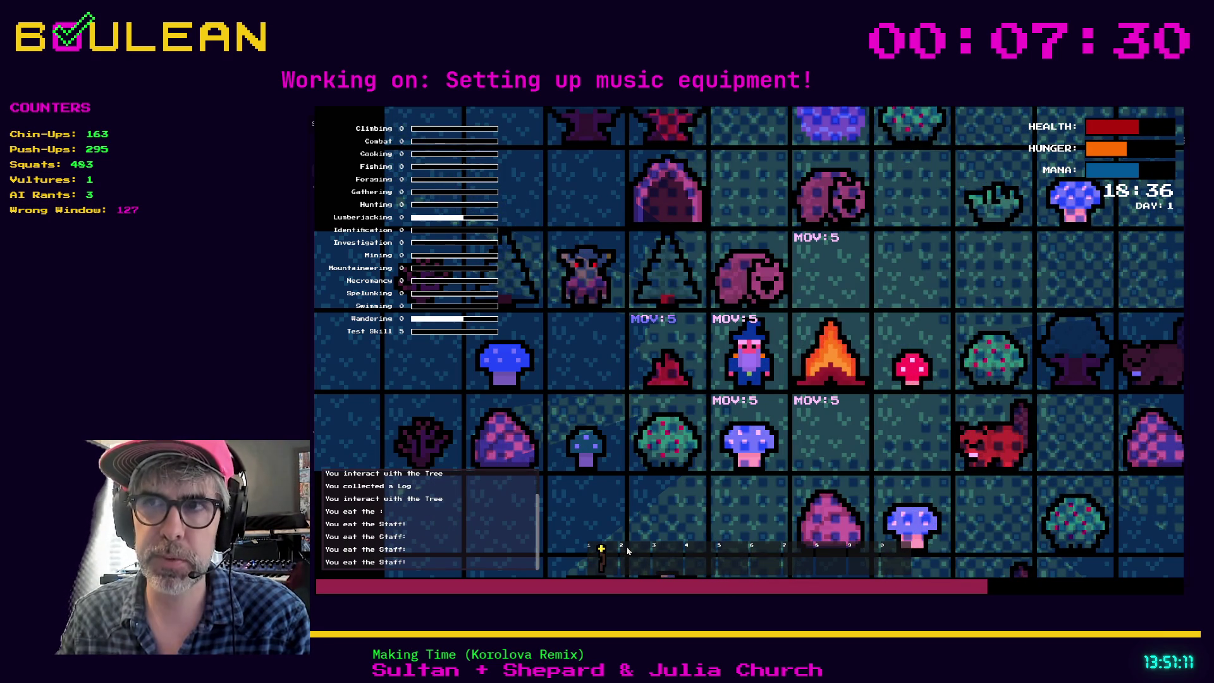
left_click(601, 557)
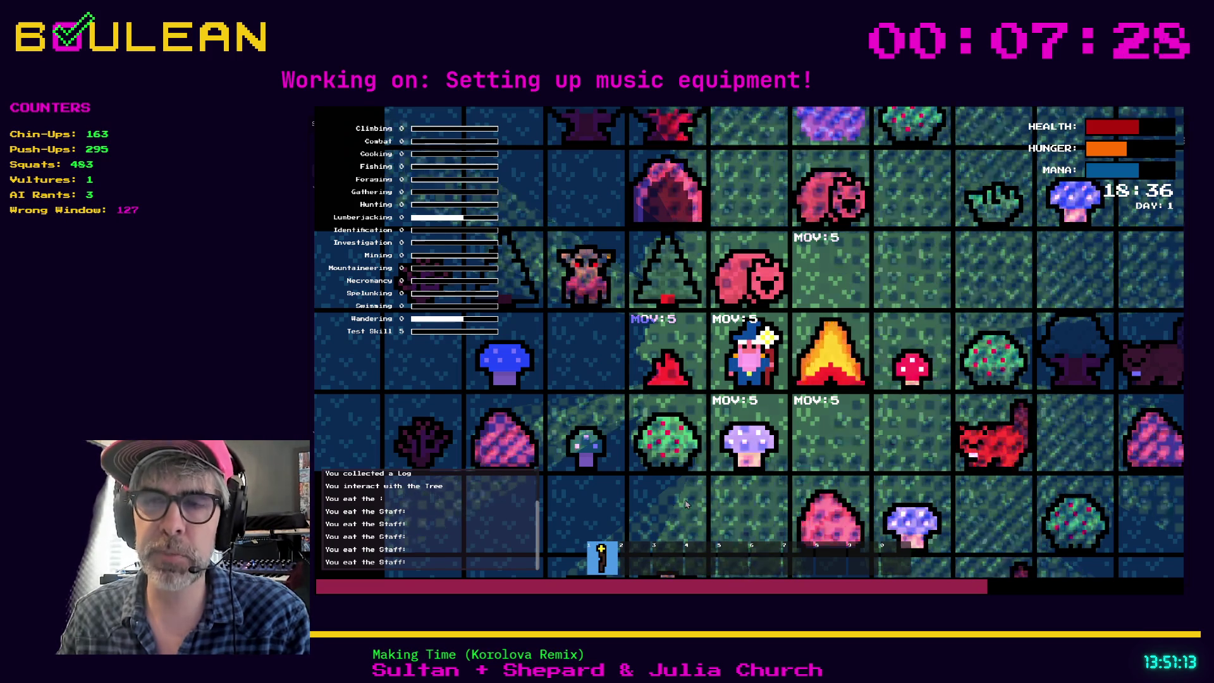
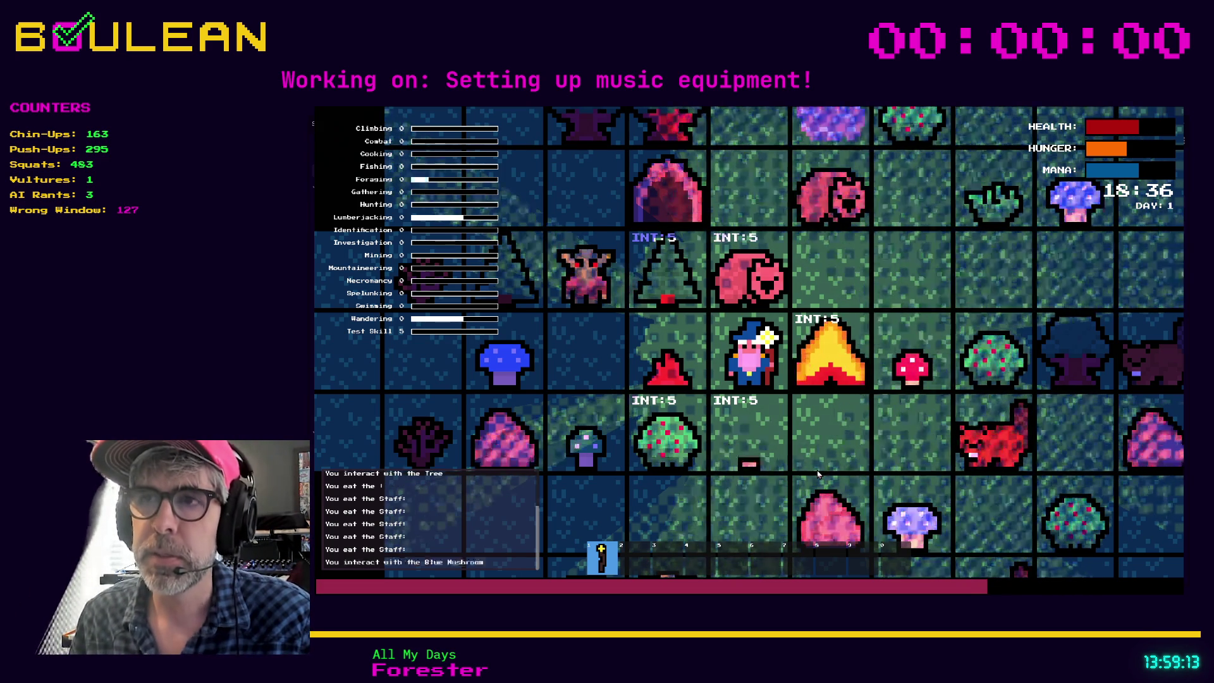
Pick up the Blue Mushroom, gather a Berry from the bush, and mine a Stone
key("Return")
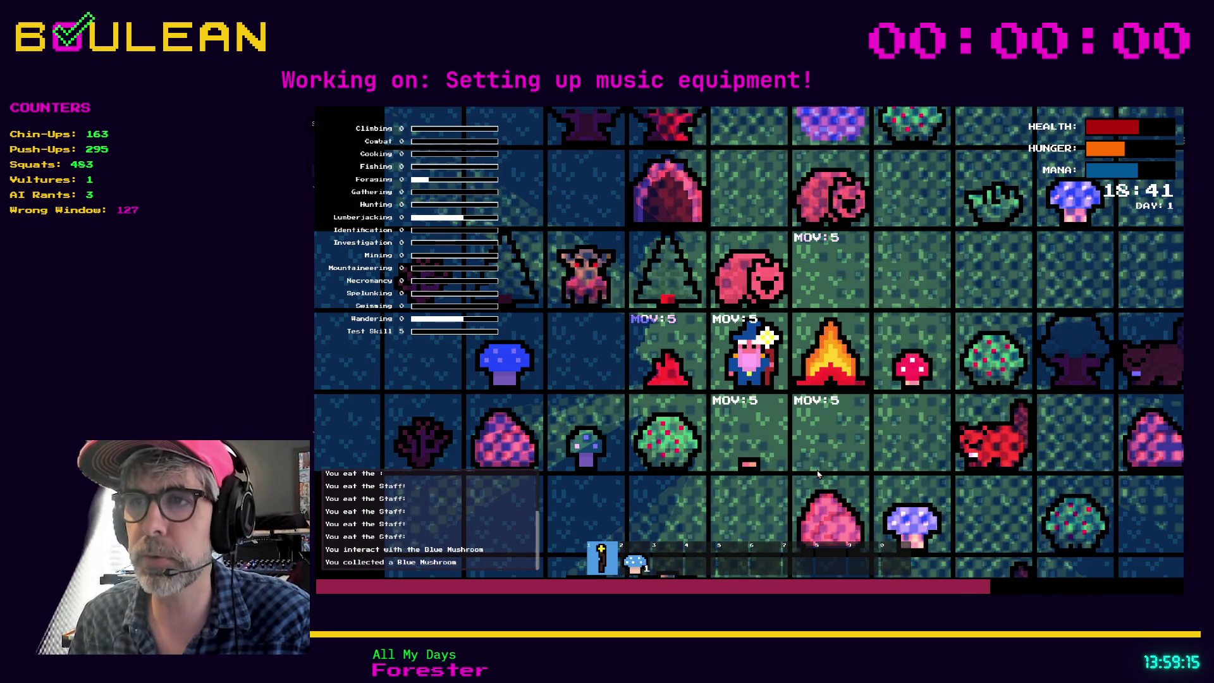
key("Down")
key("Left")
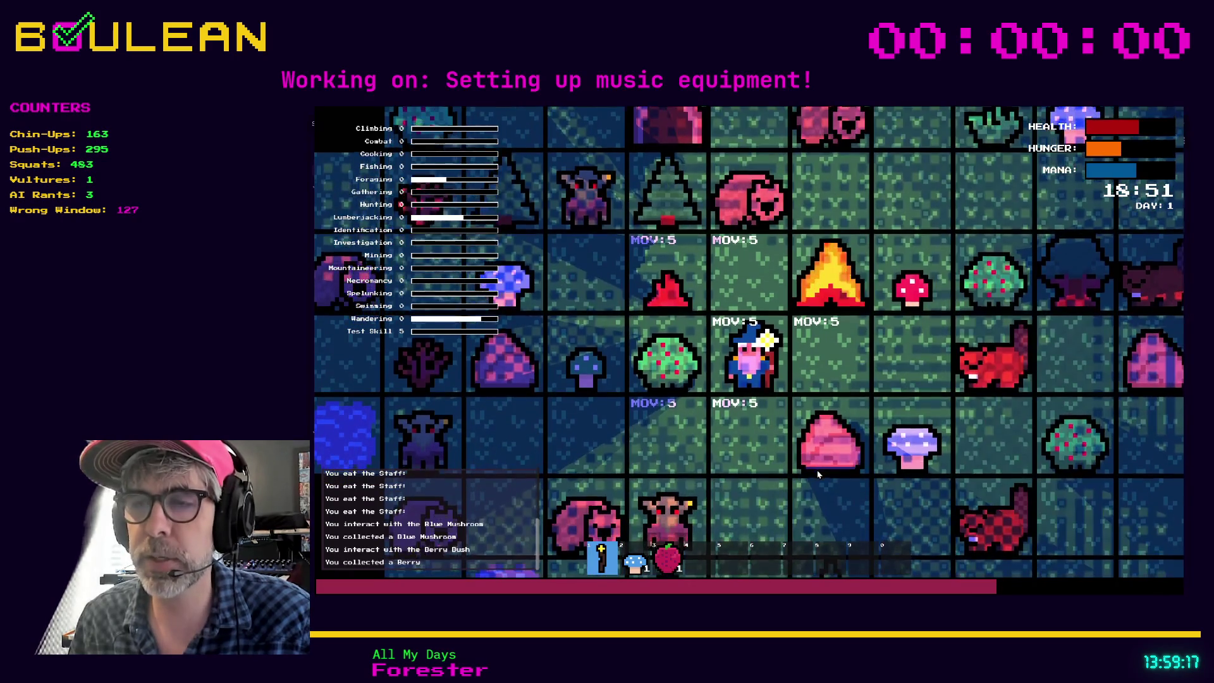
key("Right")
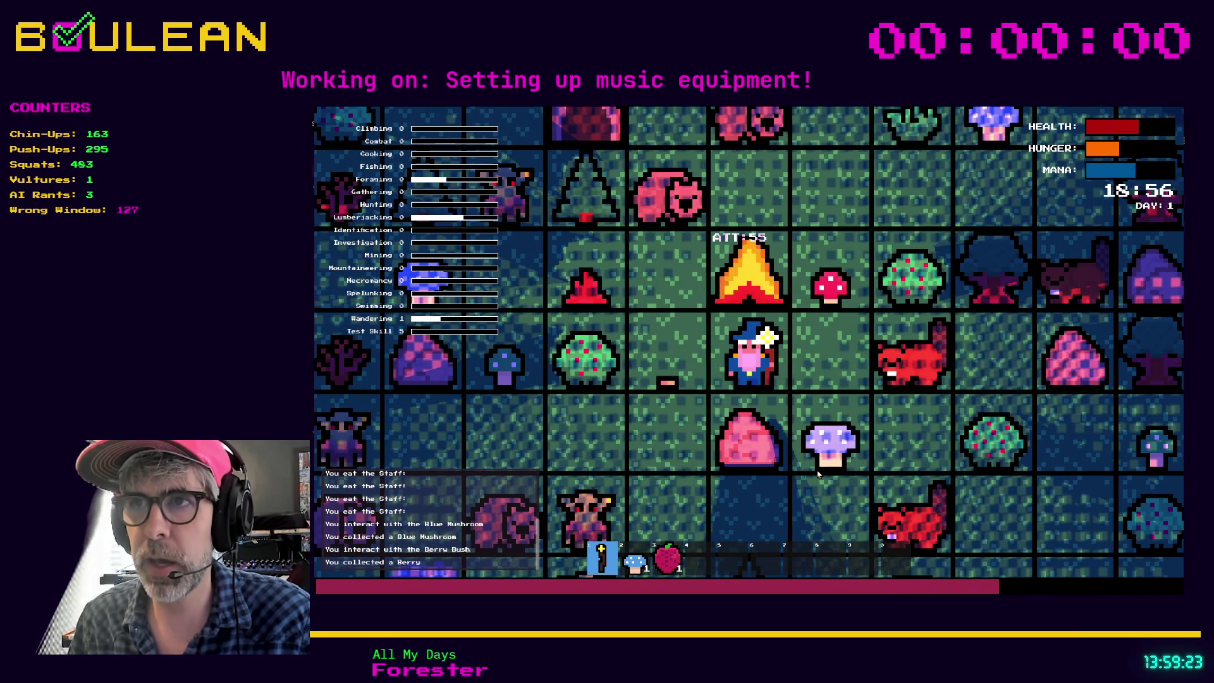
key("Down")
key("Down")
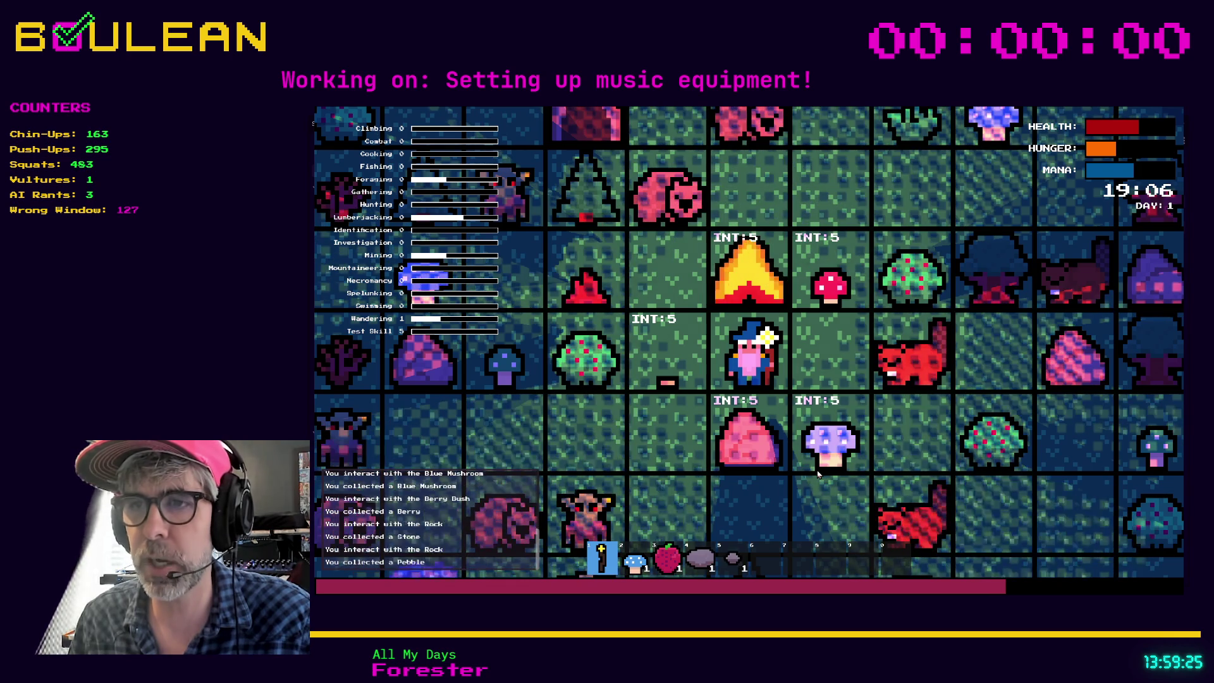
key("Right")
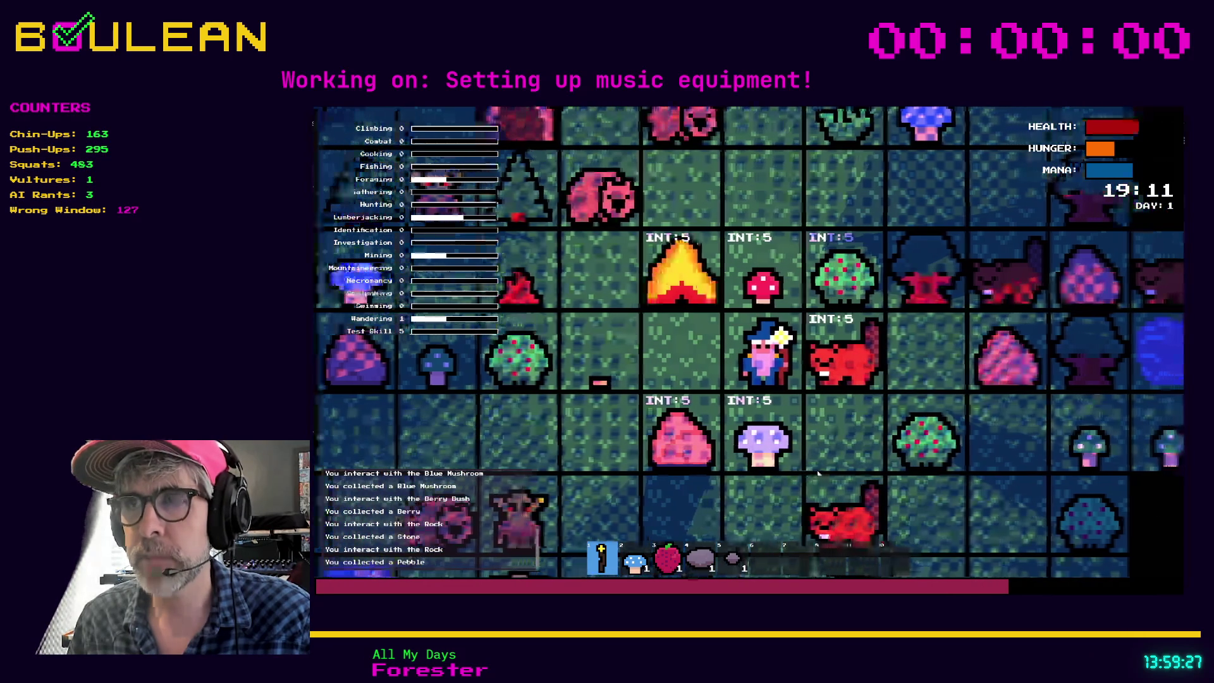
Attack the Beaver twice, then pick two more Berries from the bush
key("Right")
key("Right")
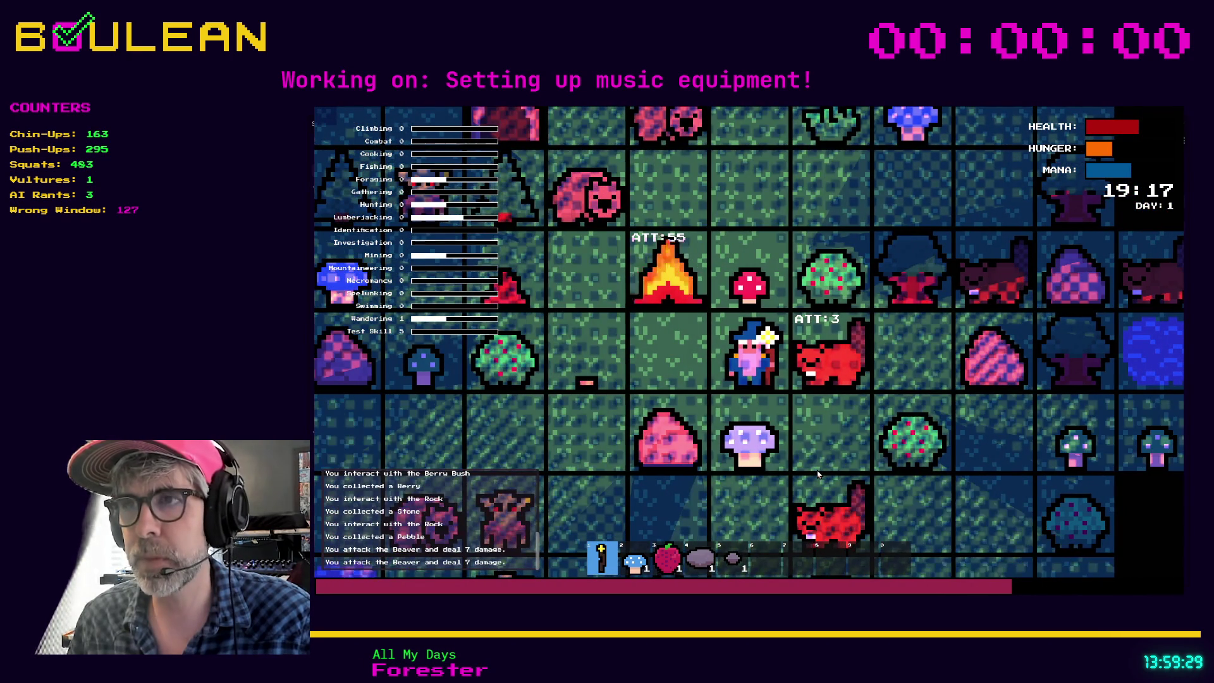
key("Right")
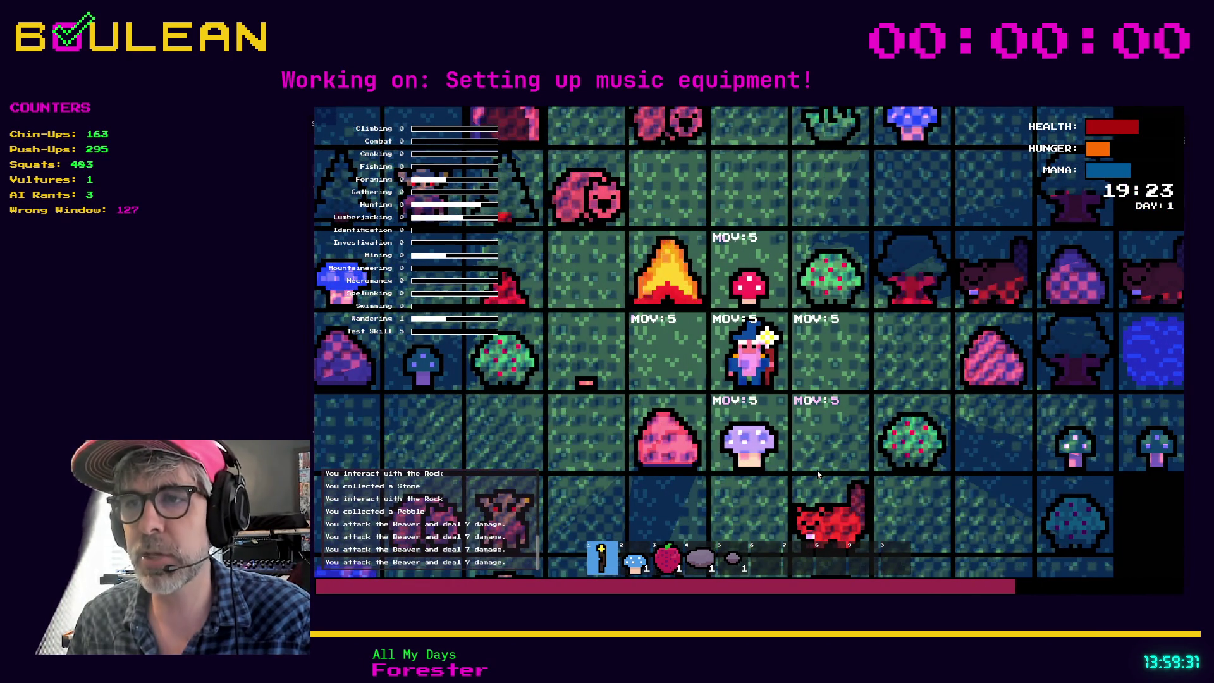
key("Right")
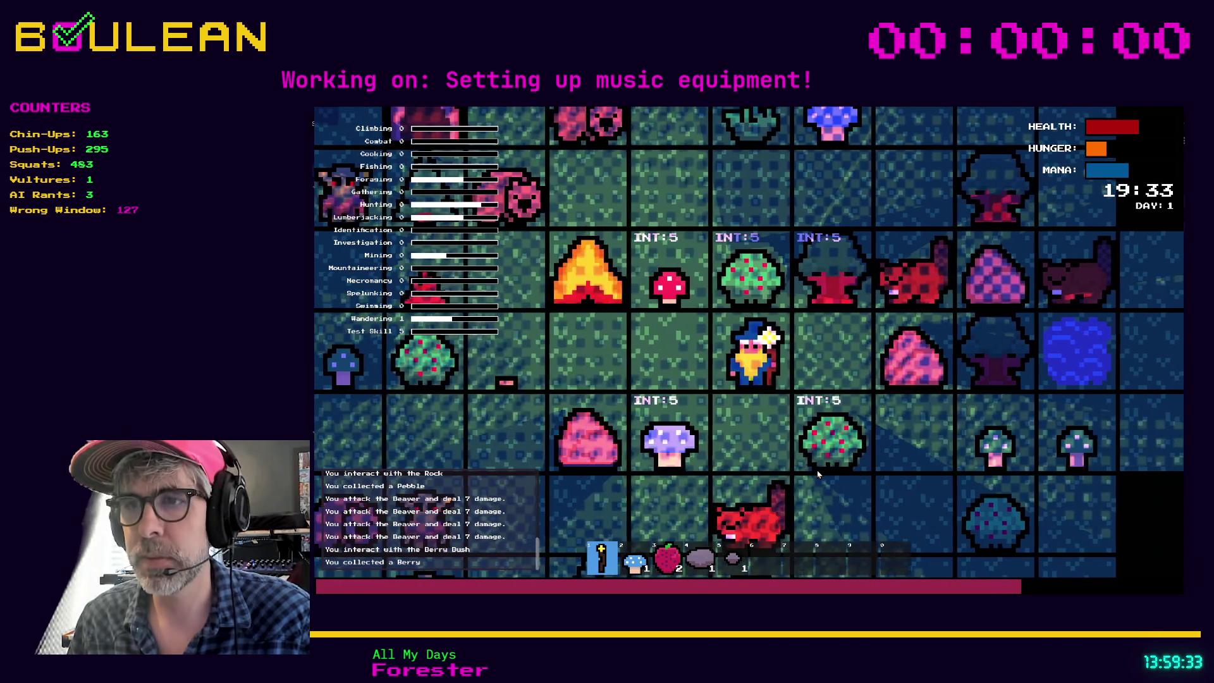
key("Tab")
key("Up")
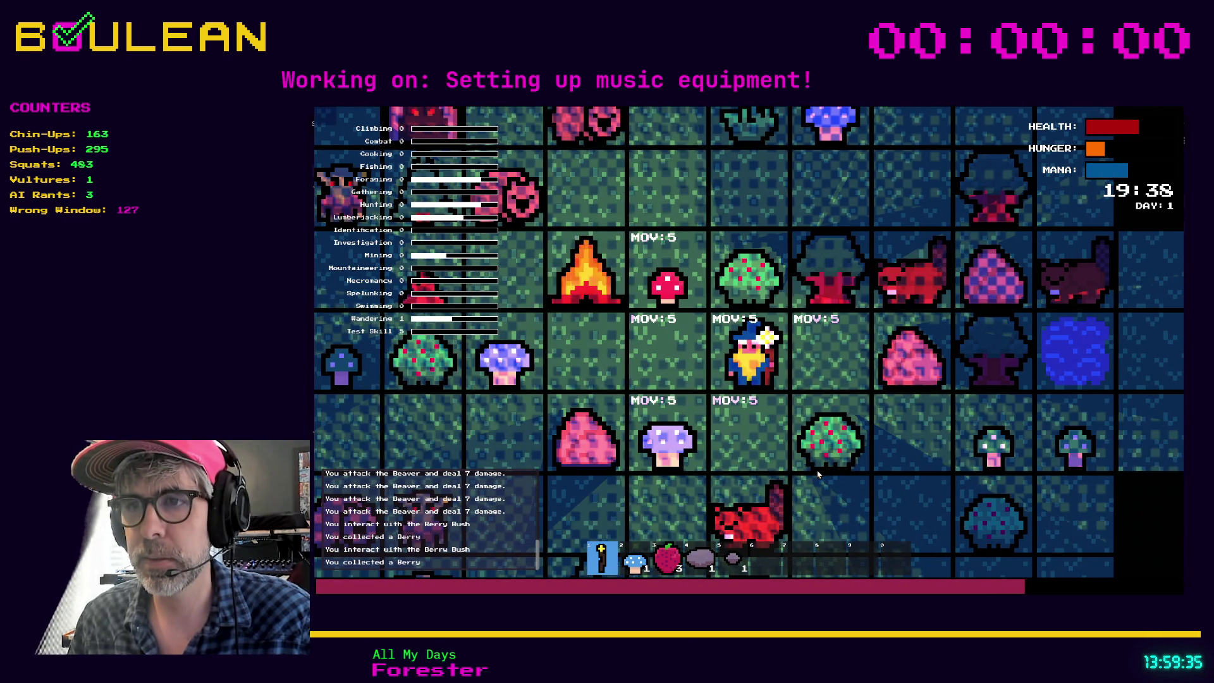
key("Up")
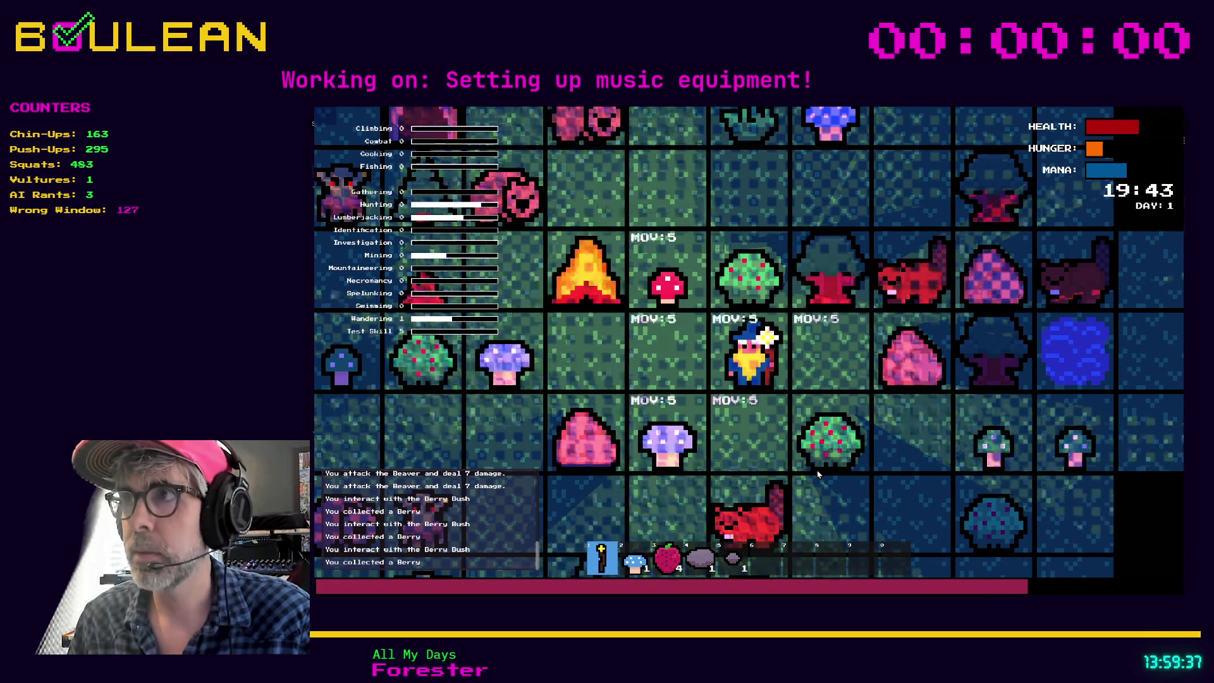
Eat all the berries for Health +5 and Hunger +25 each, then approach the Wombat
key("3")
key("3")
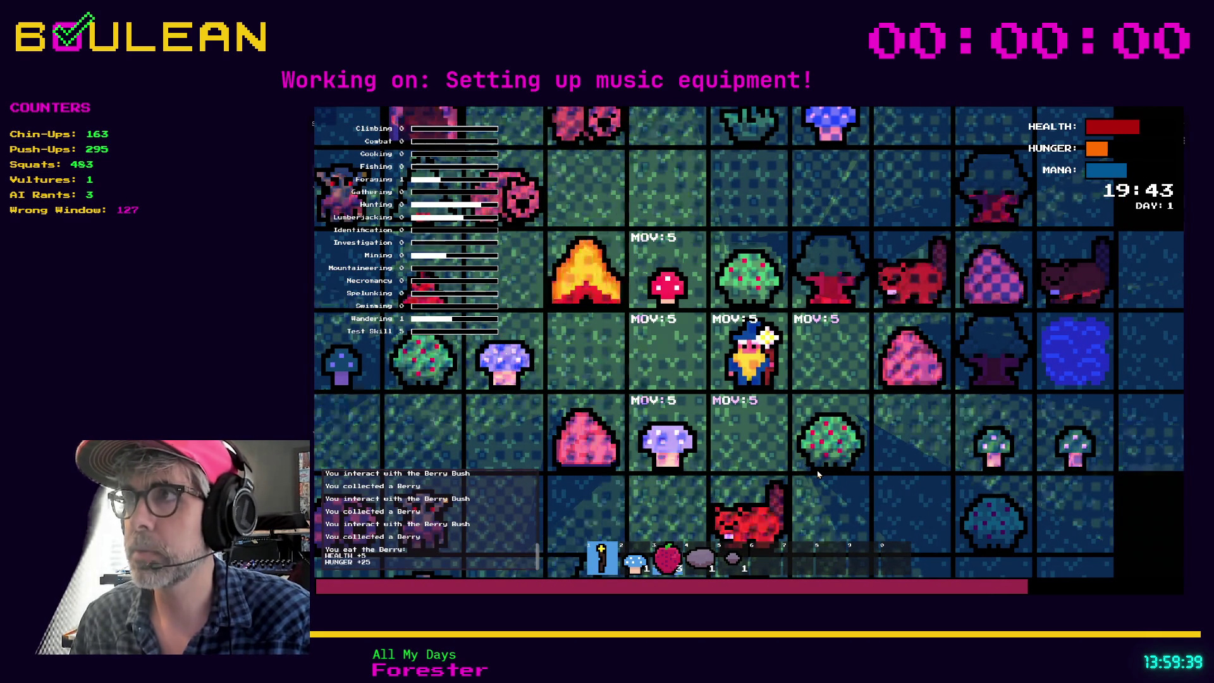
key("3")
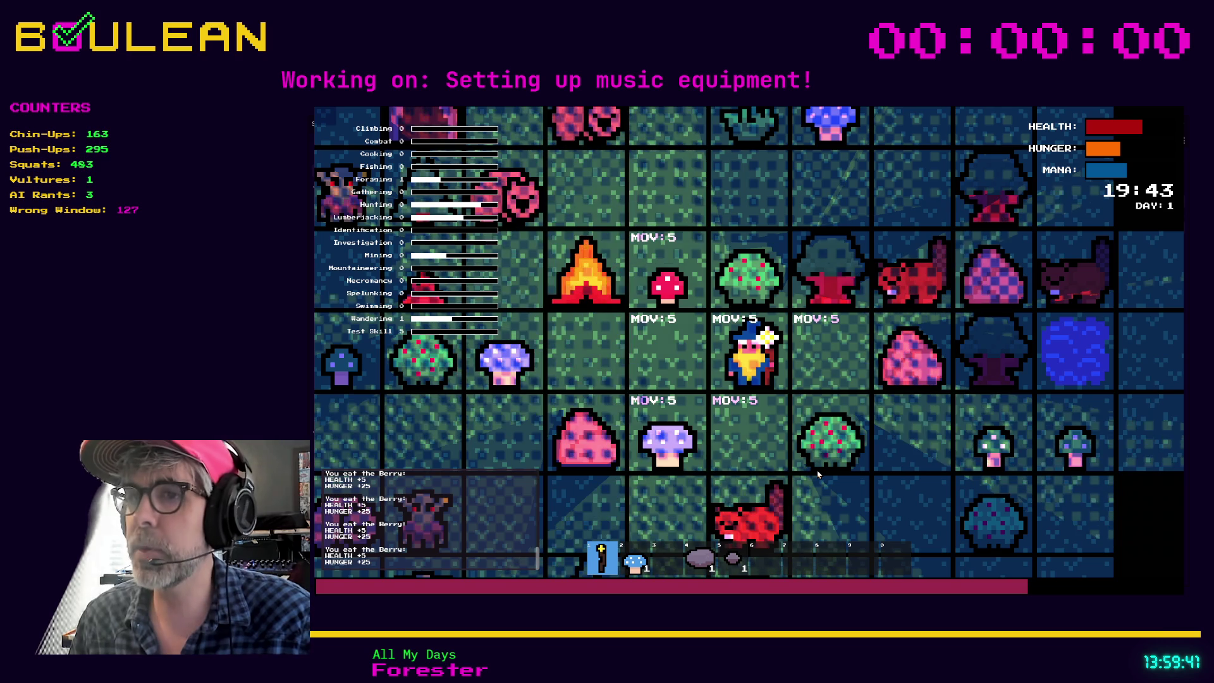
key("Left")
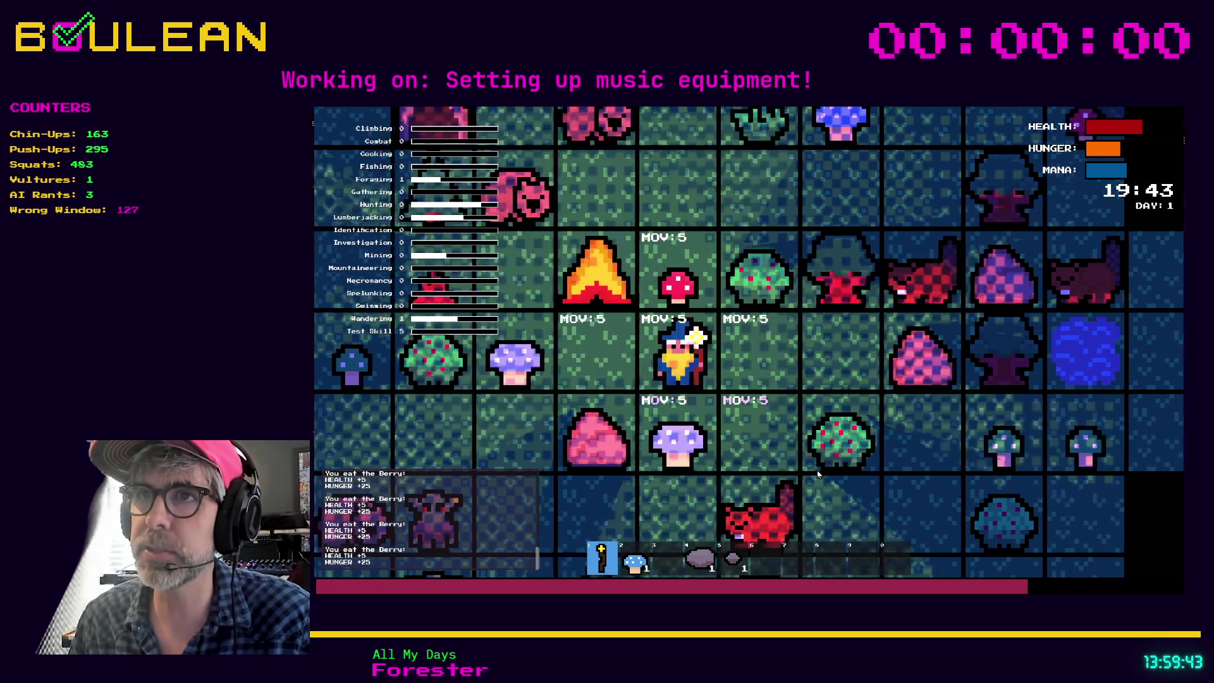
key("Up")
key("Up")
key("Left")
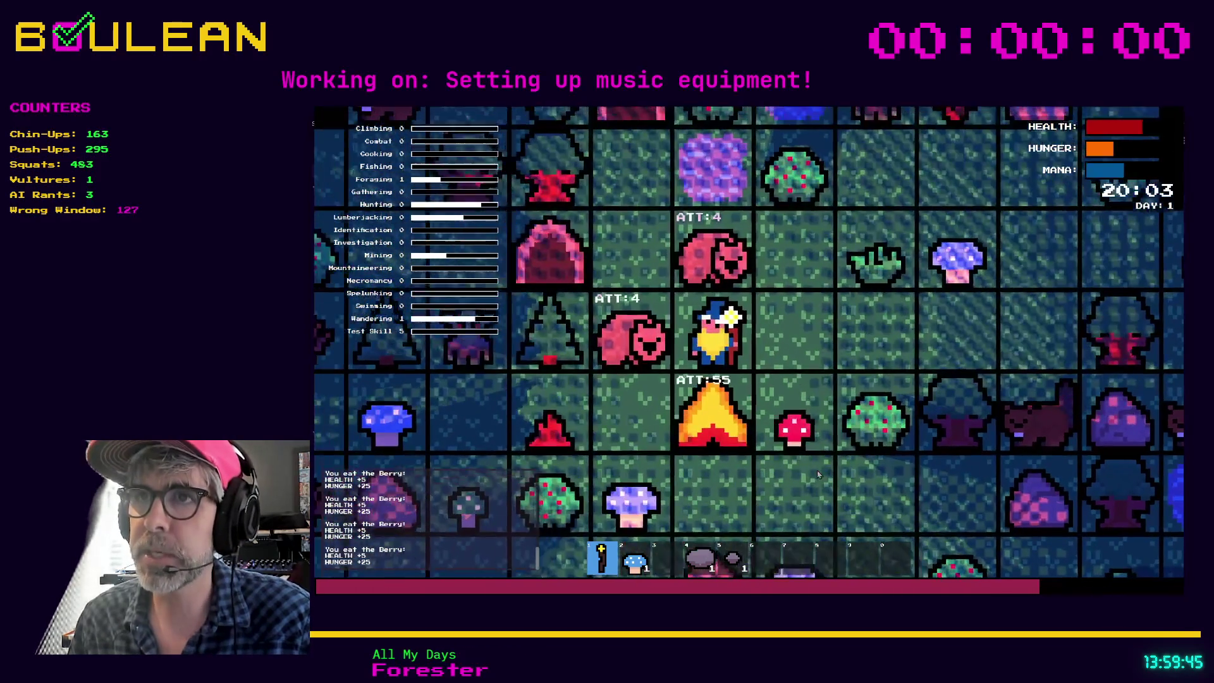
key("Up")
key("Up")
Kill the Wombat and walk over its drops to collect 19 Raw Meat
key("Left")
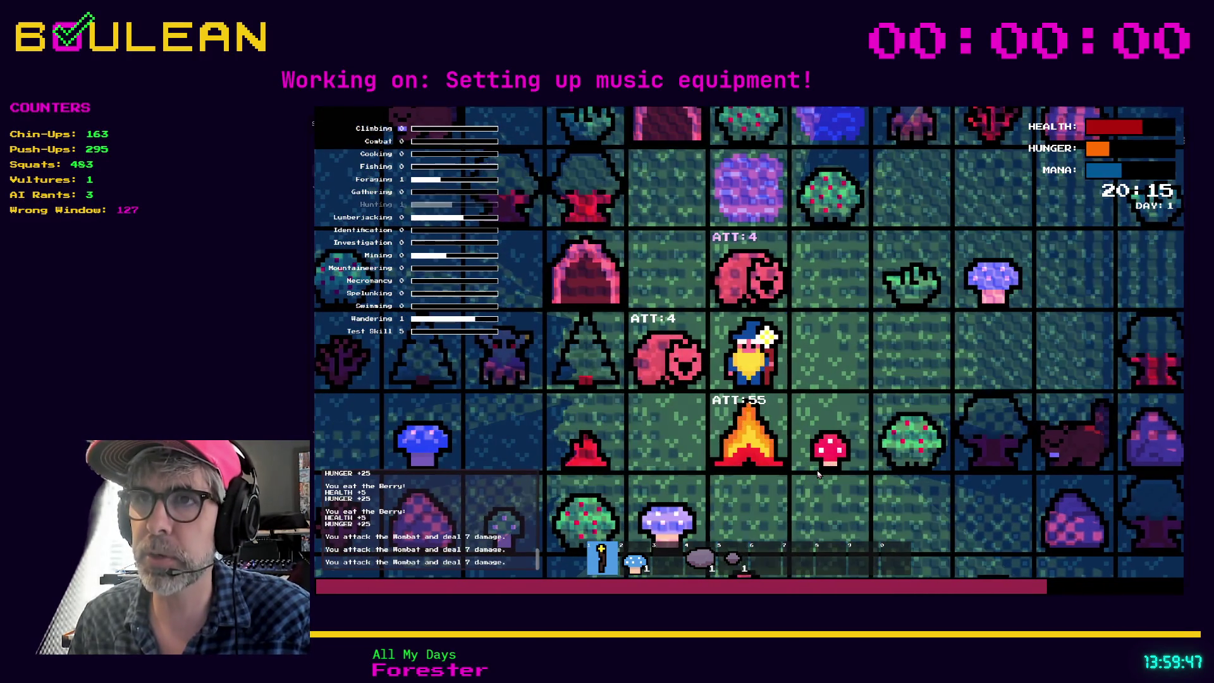
key("Left")
key("Left")
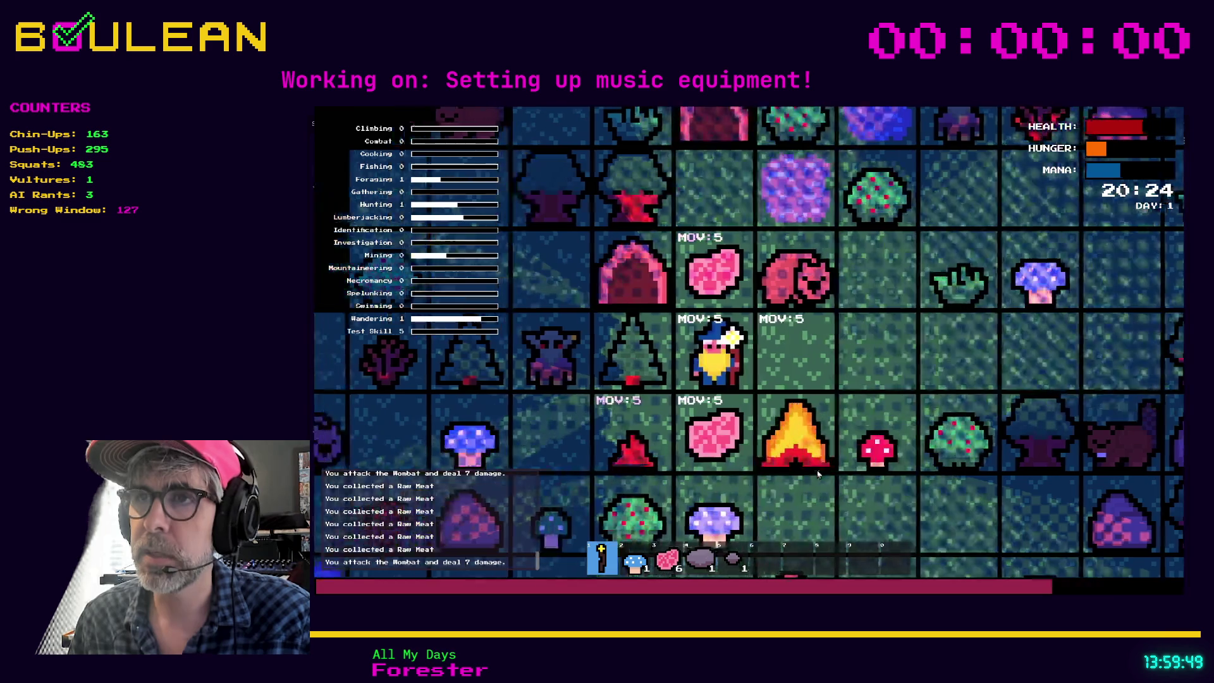
key("Up")
key("Down")
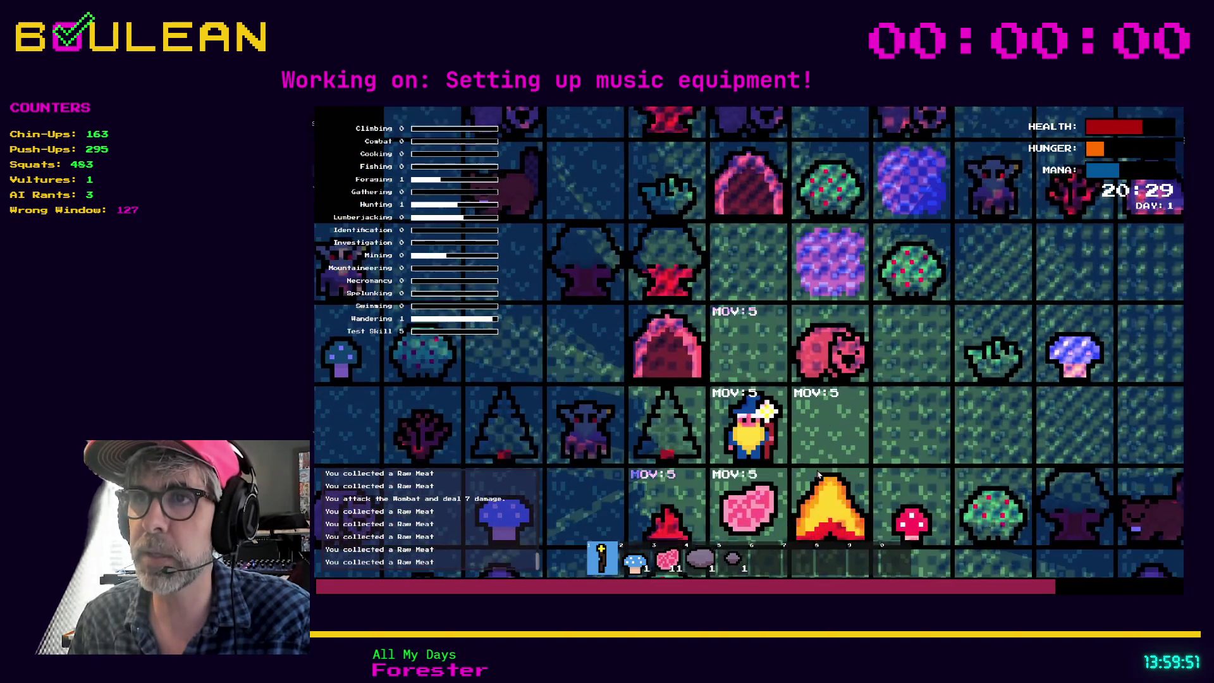
key("Down")
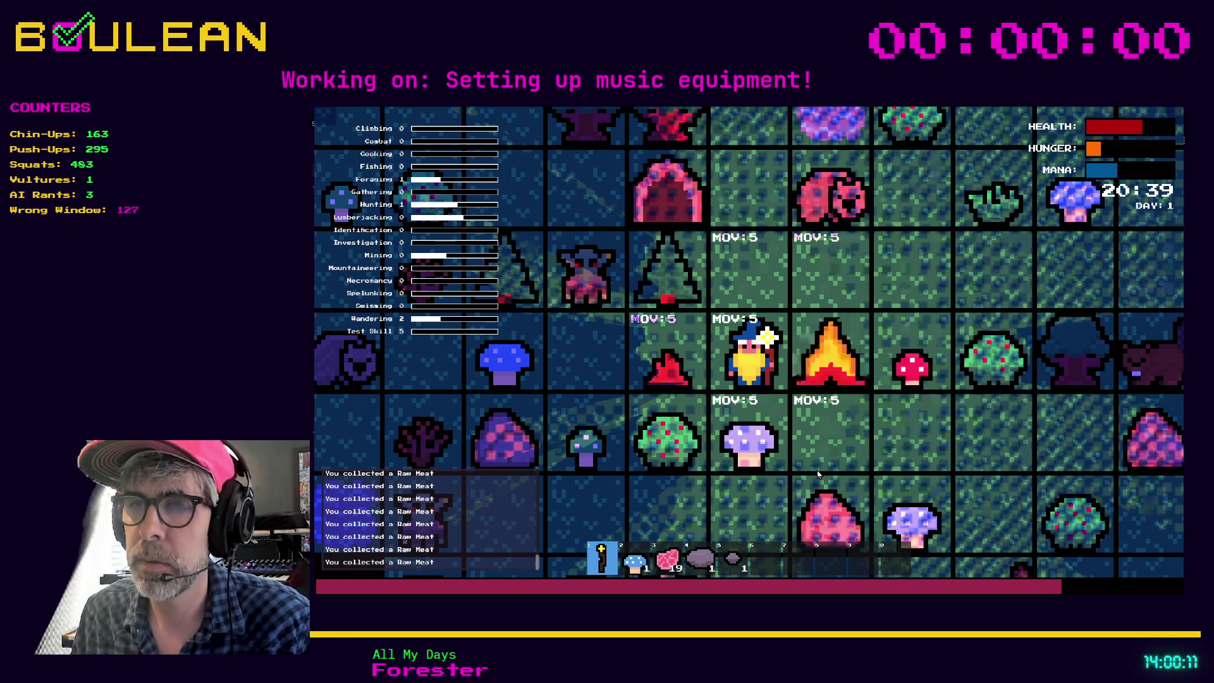
Use four Raw Meat, leaving 15 plus 4 of a new meat item, and show the crafting recipes
key("d")
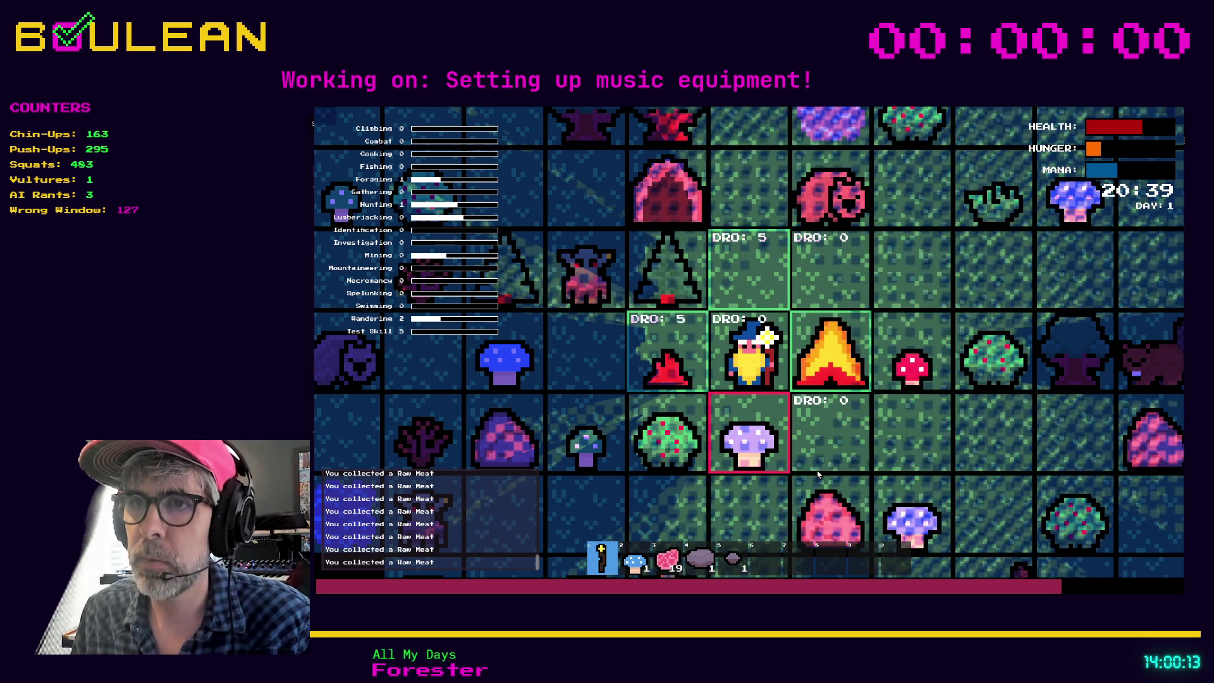
key("e")
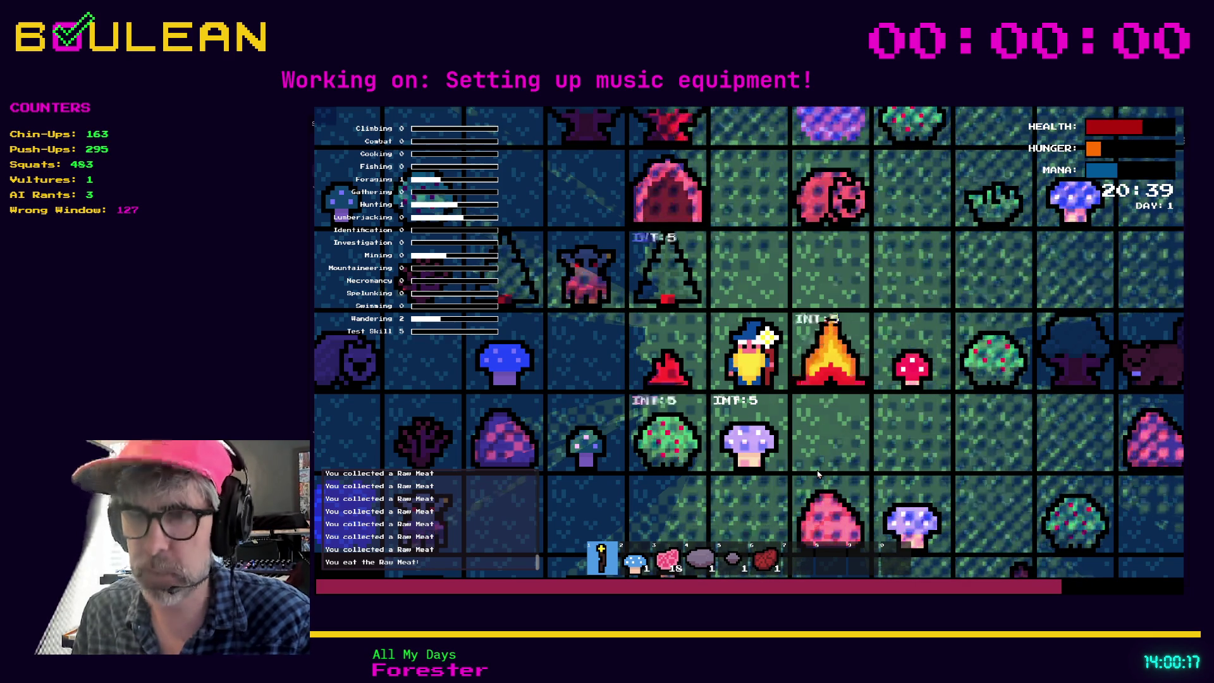
key("d")
key("e")
key("d")
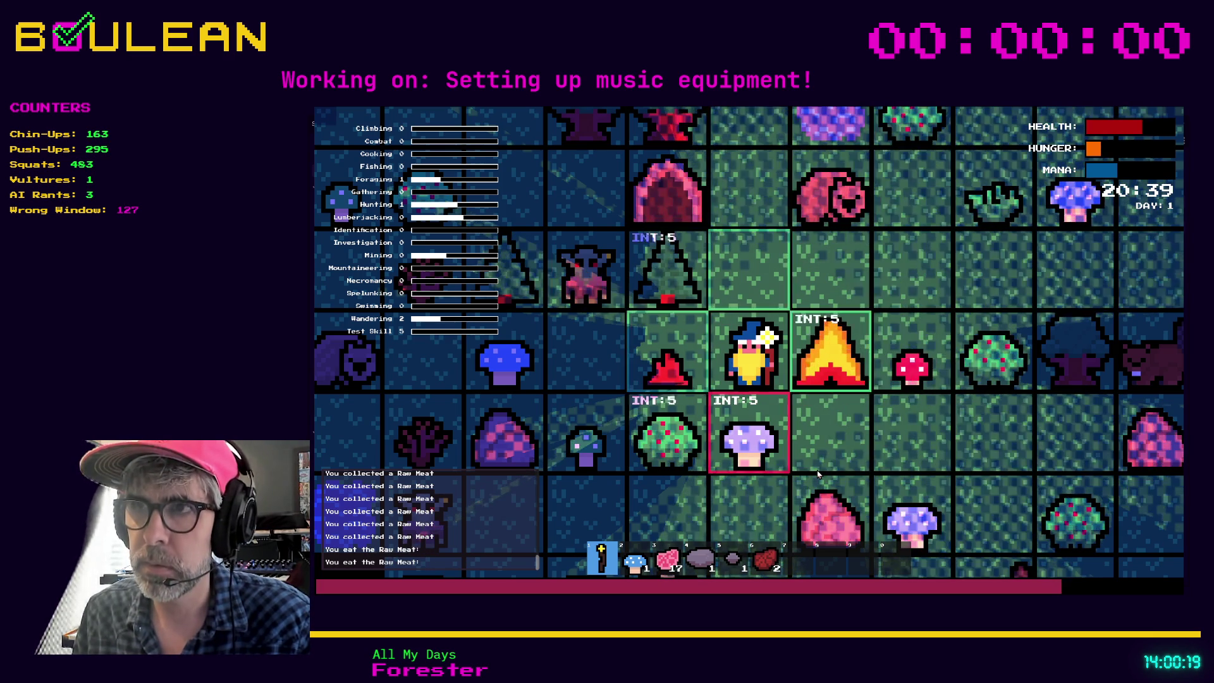
key("e")
key("i")
key("Up")
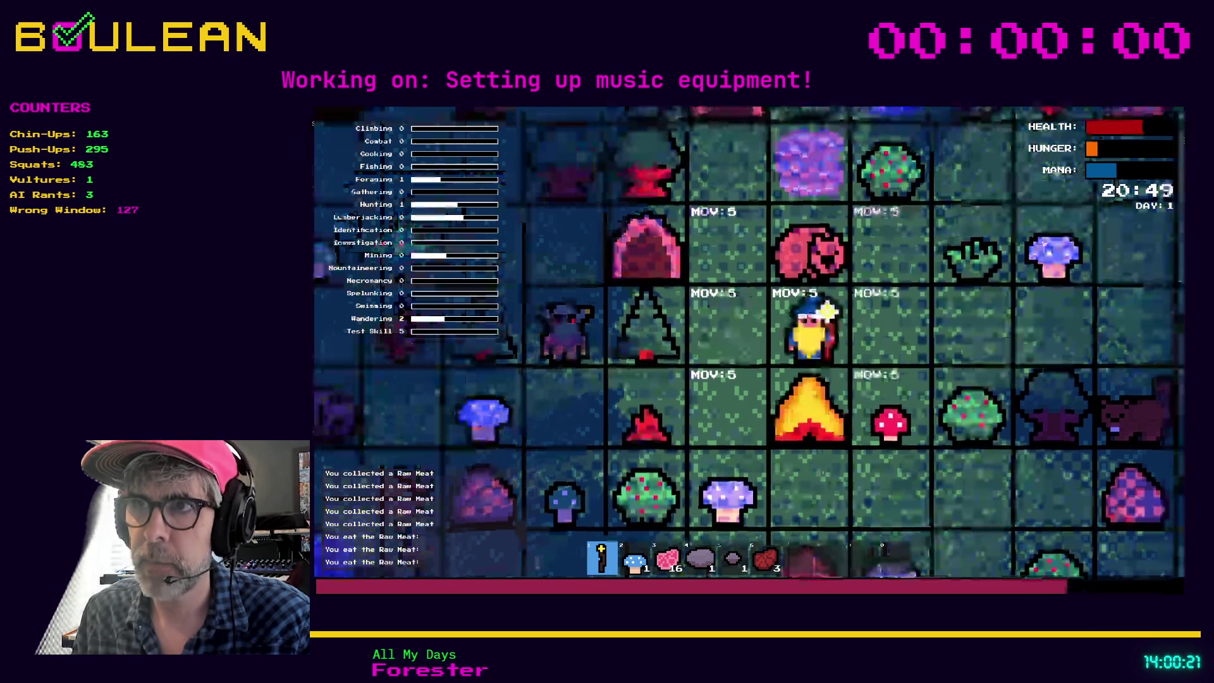
key("Down")
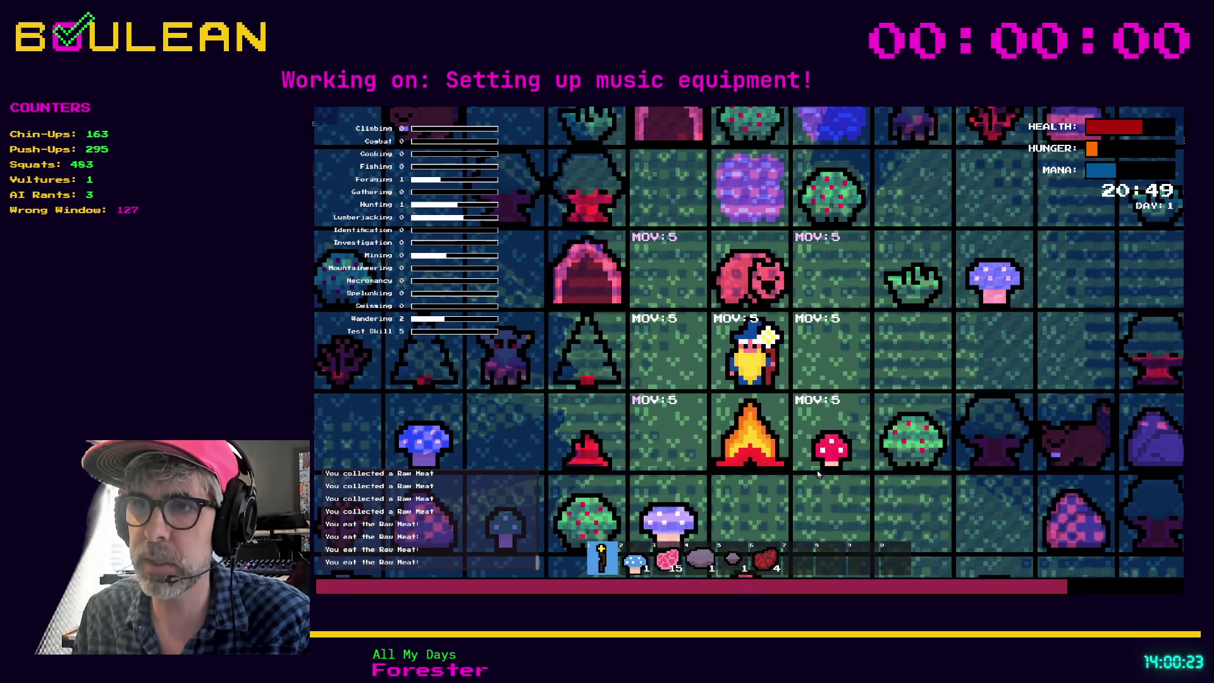
key("c")
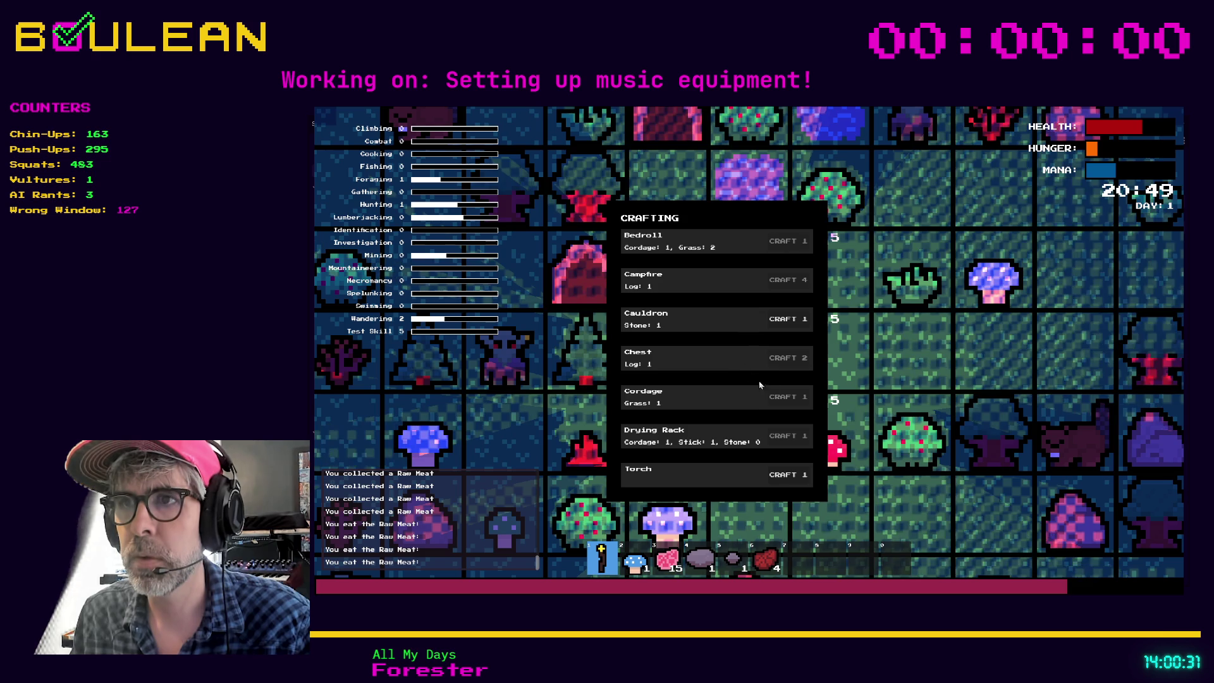
Gather a Grass from the tuft and a Stick from the sapling, then show the crafting list
key("Escape")
key("Right")
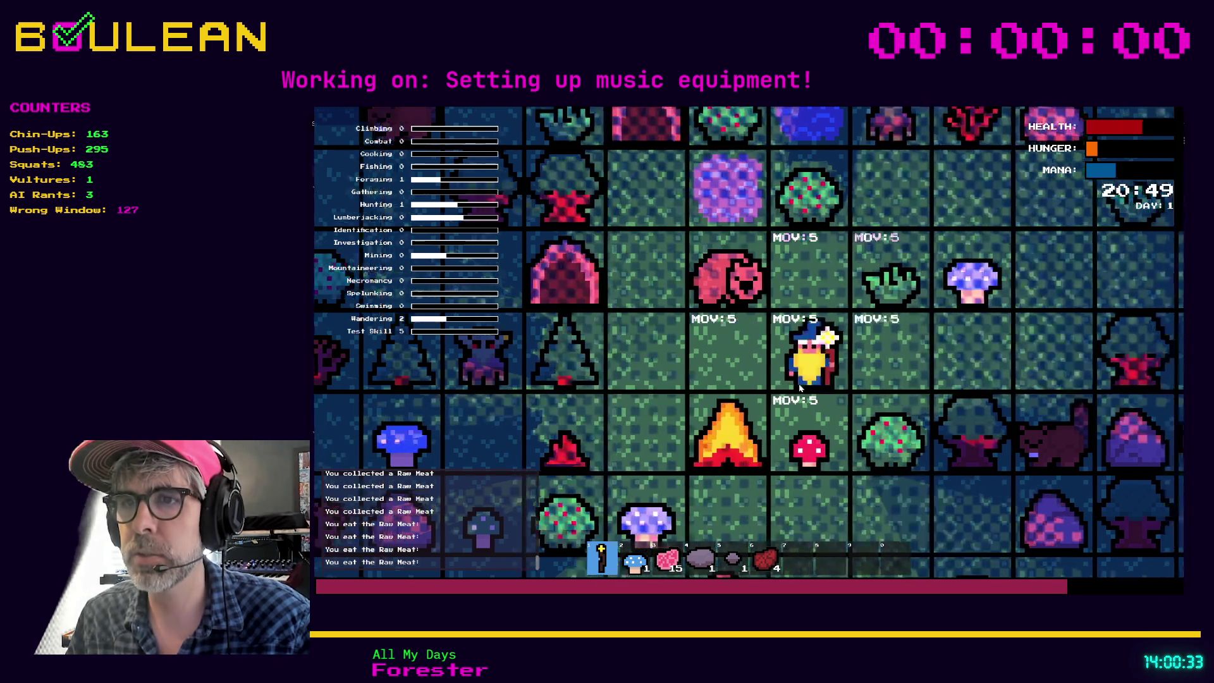
key("Up")
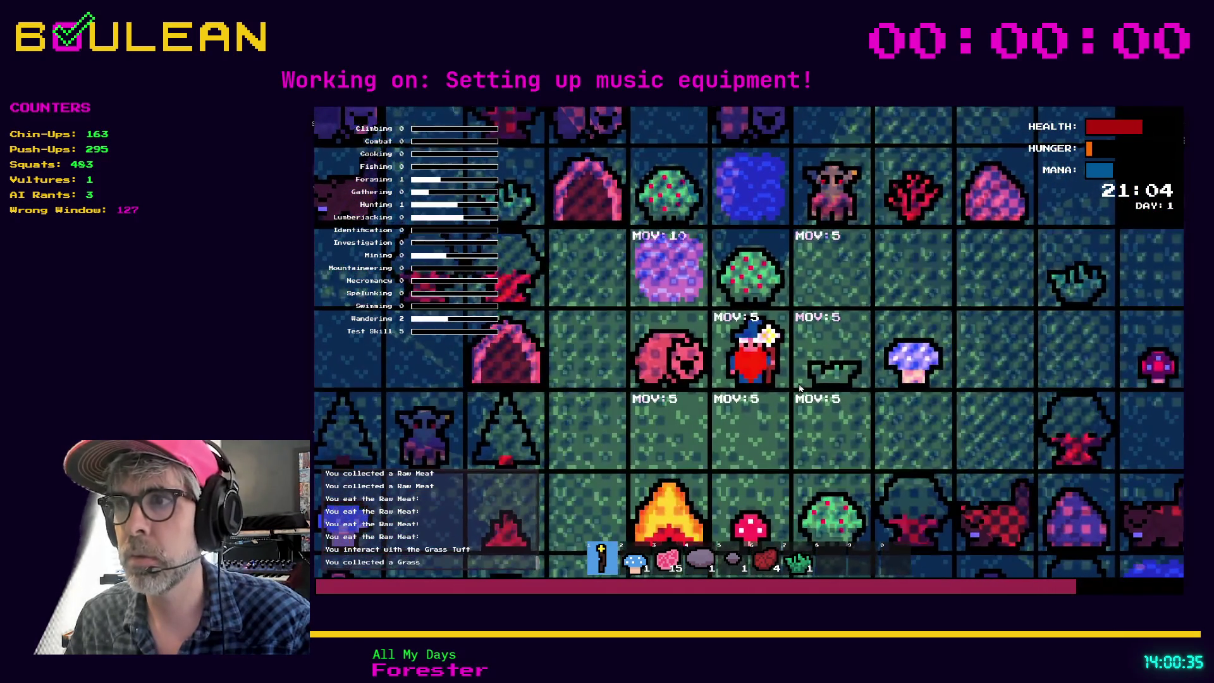
key("Down")
key("Right")
key("Up")
key("Up")
key("Right")
key("Up")
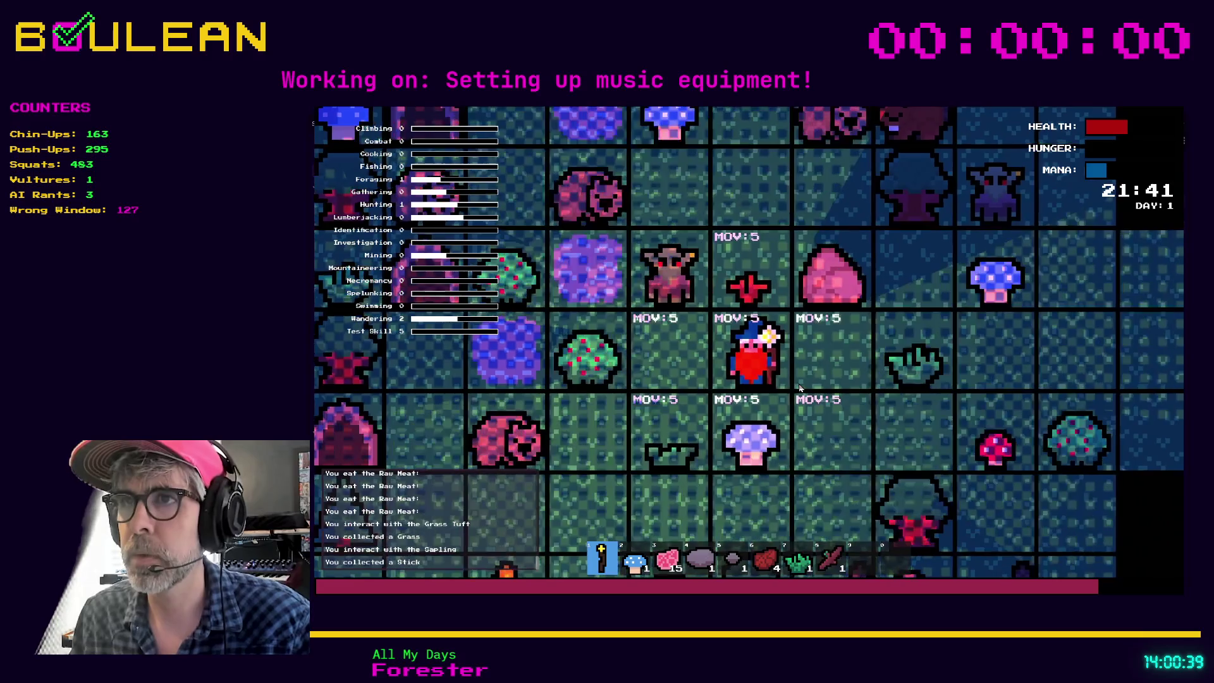
key("c")
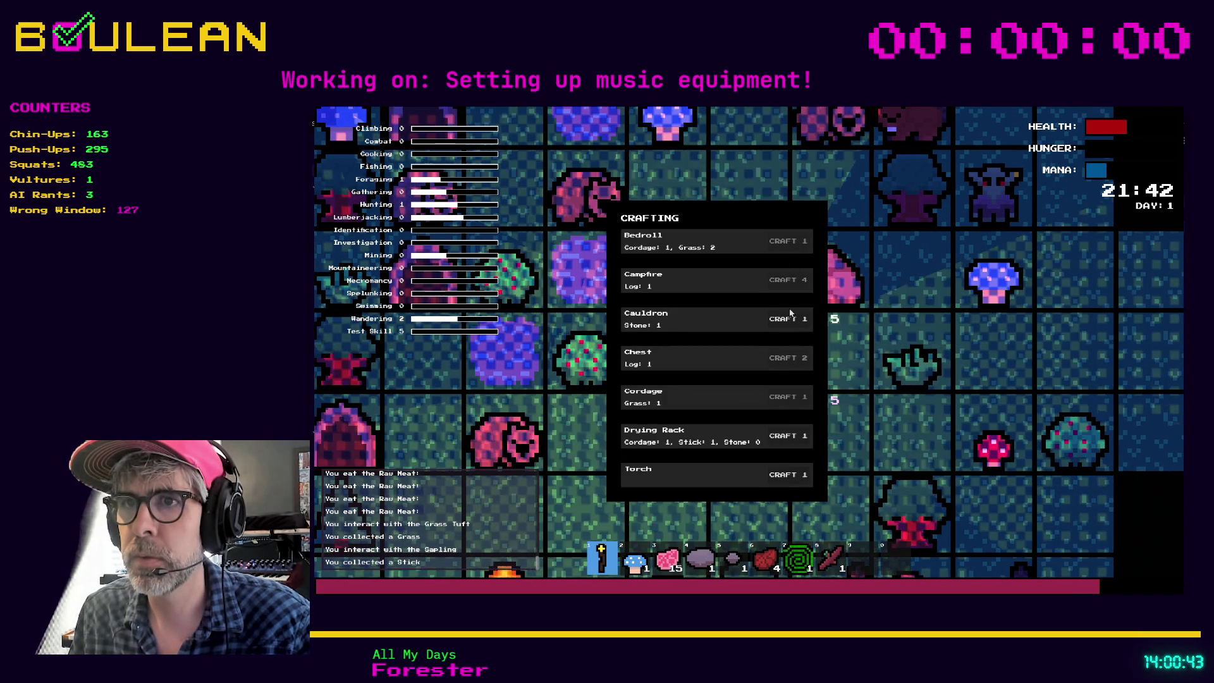
Craft a Drying Rack and place it beside the wizard
left_click(789, 439)
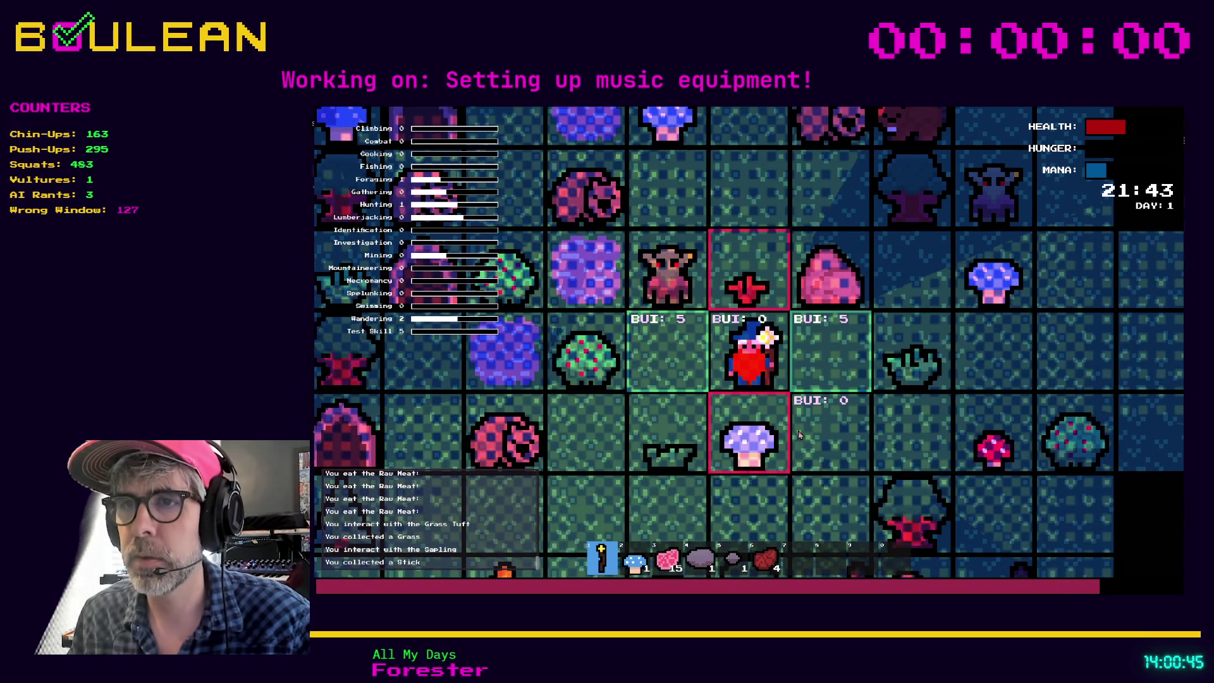
key("Right")
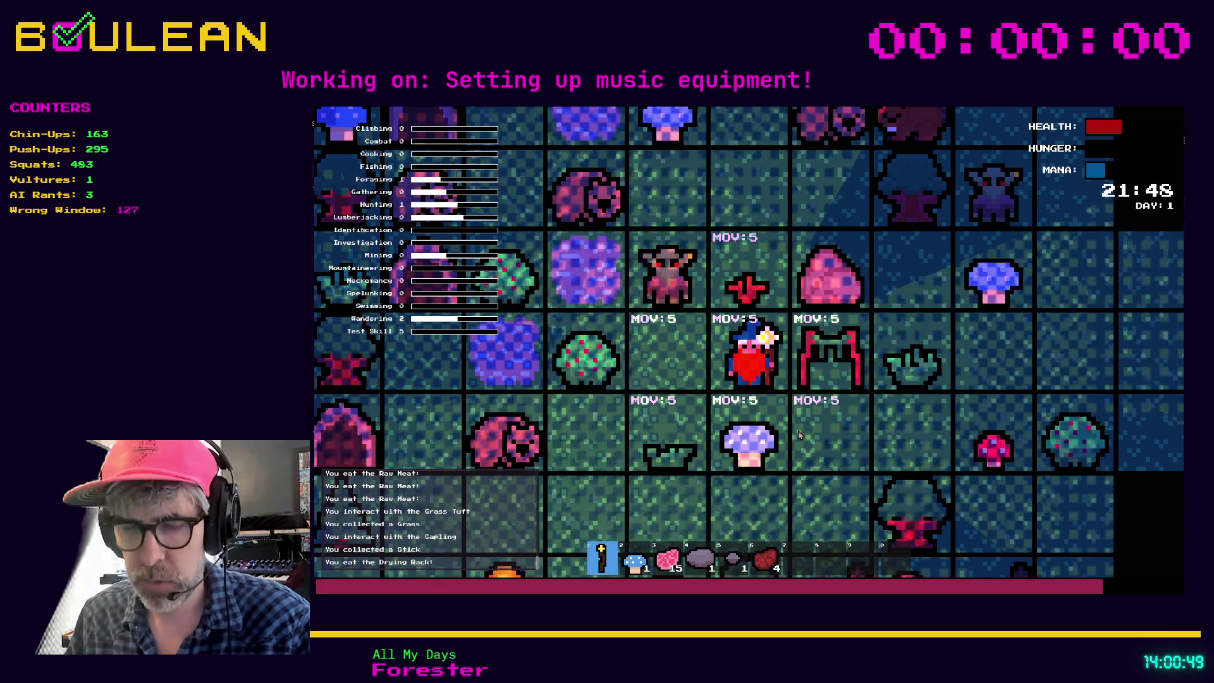
key("i")
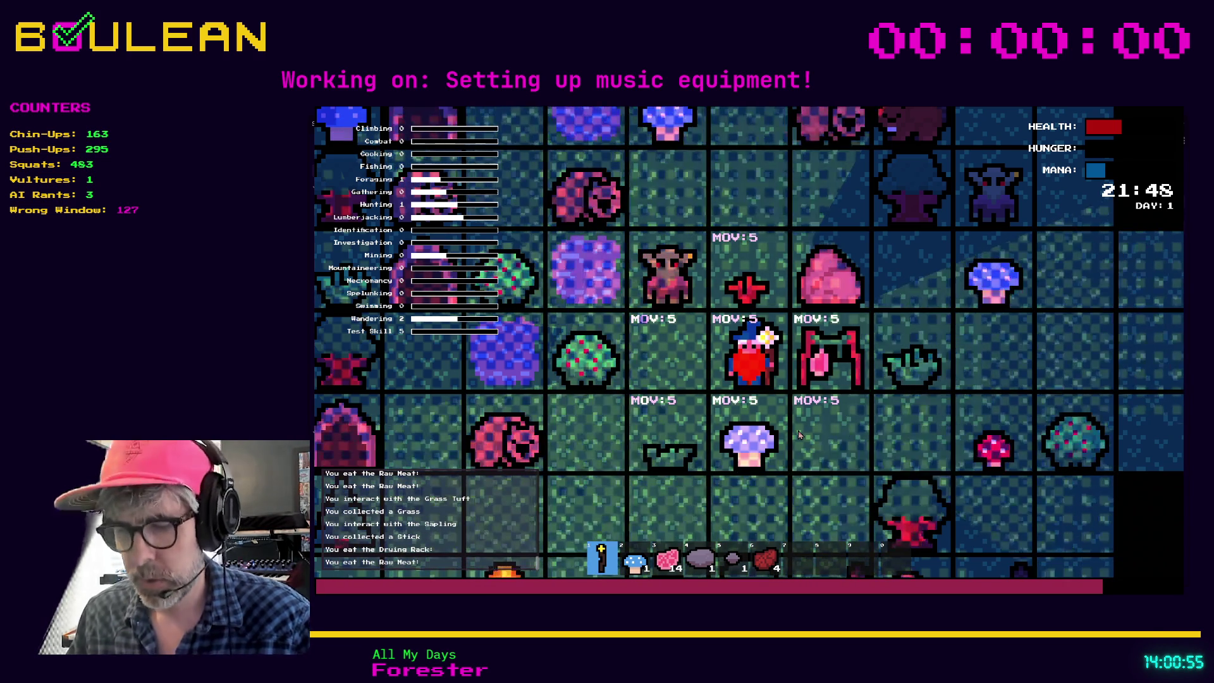
Eat both cooked meats and one raw meat, leaving 13 Raw Meat, then move around
key("e")
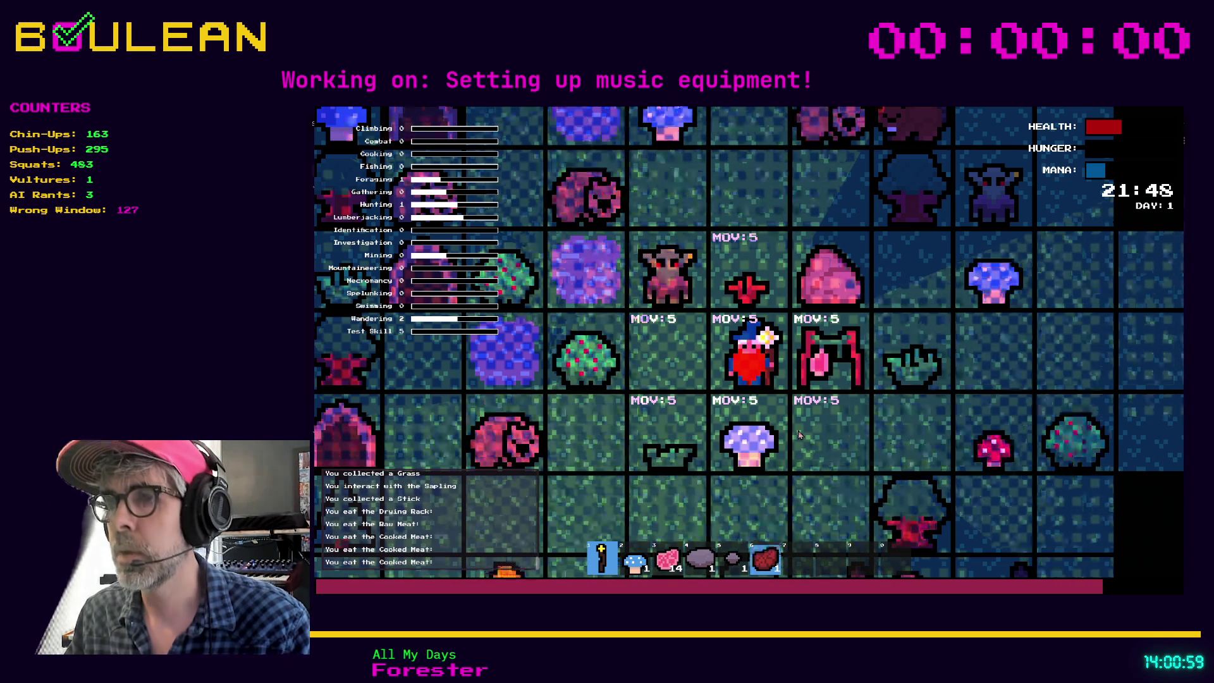
key("e")
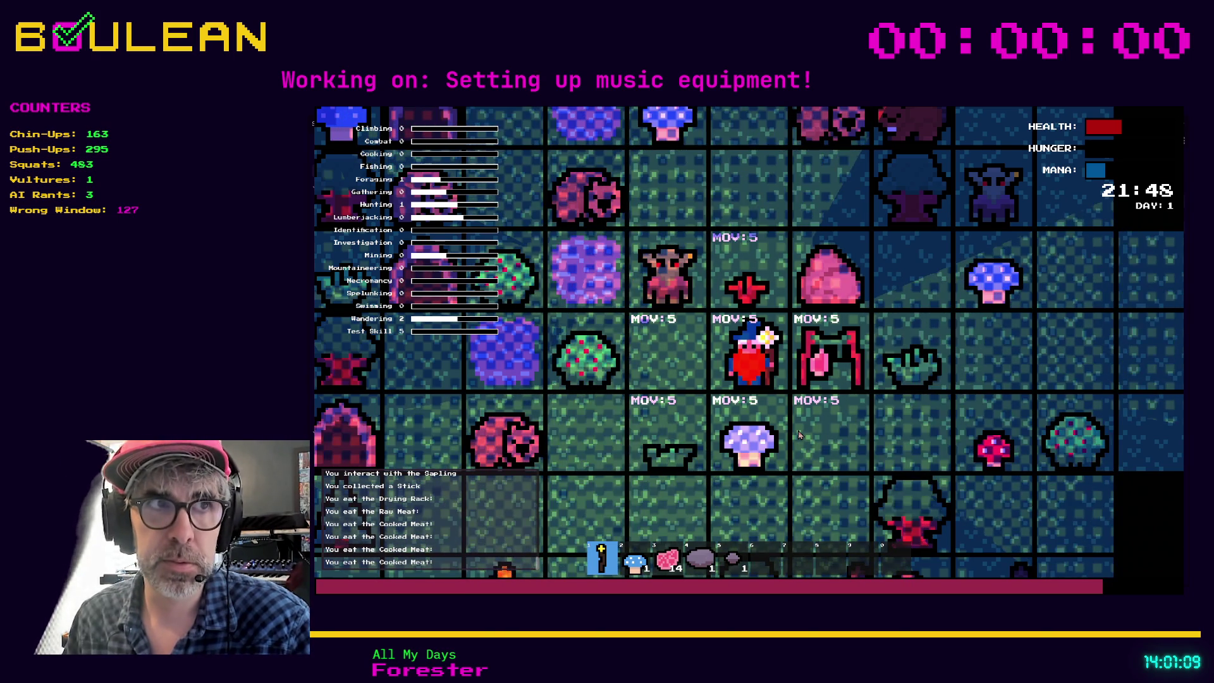
key("3")
key("Left")
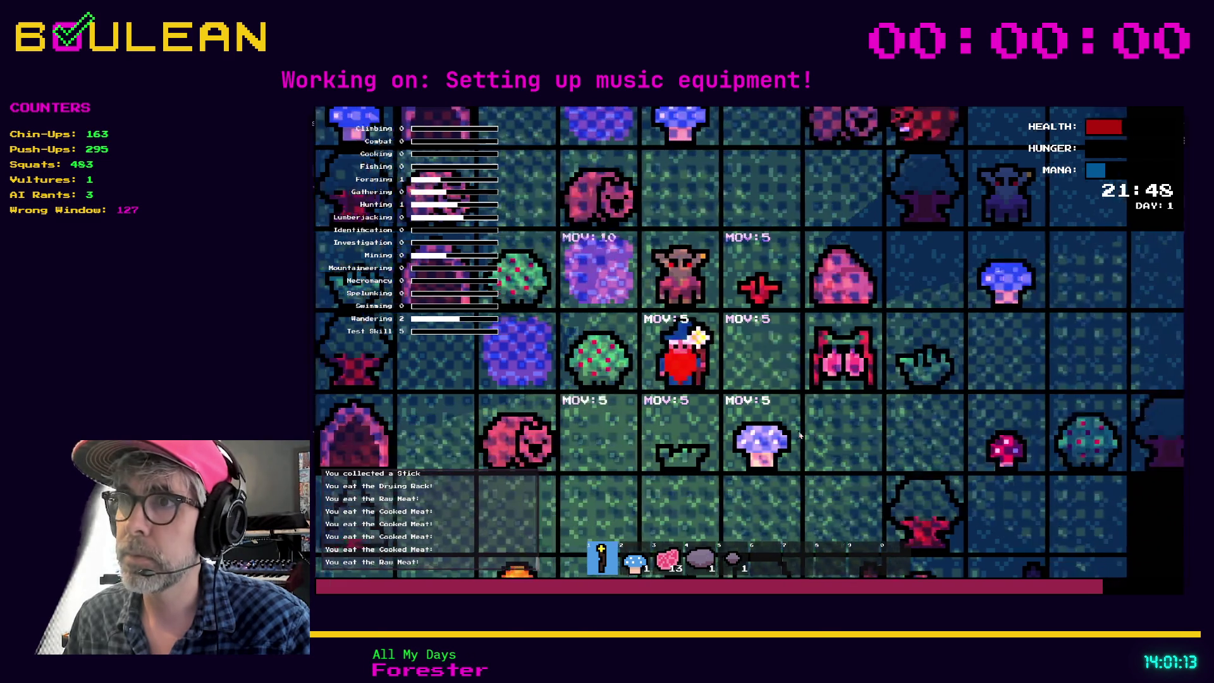
key("Right")
key("Down")
key("Right")
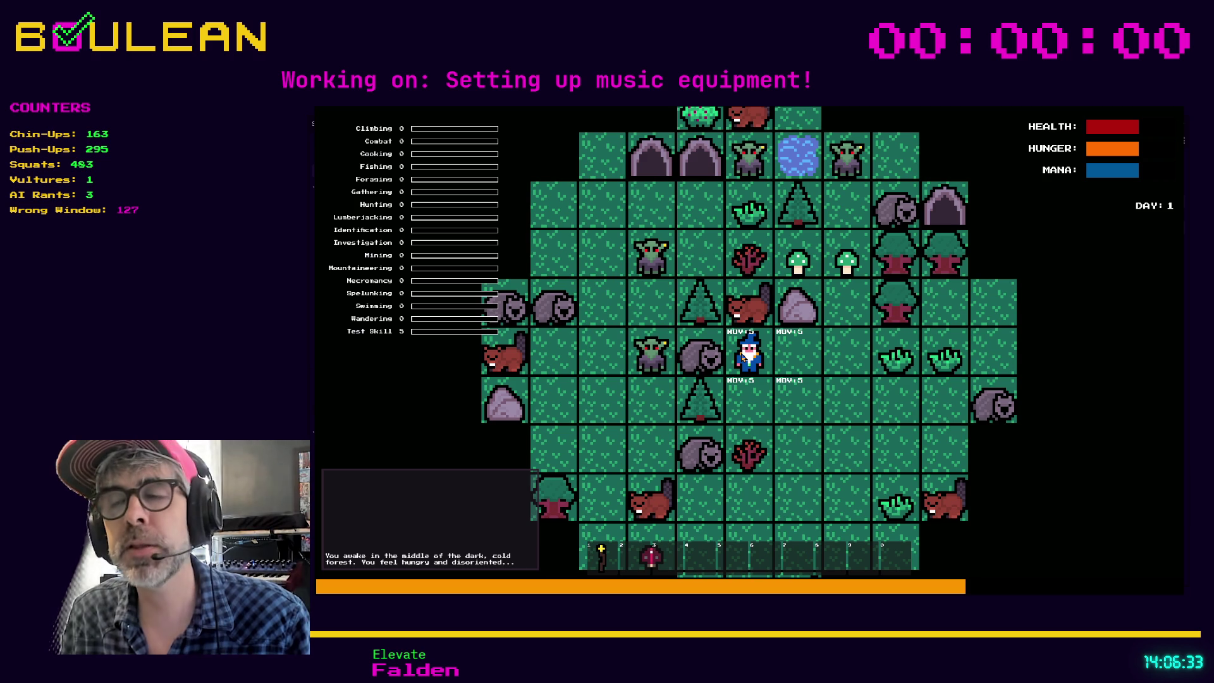
Fight the wombat, goblin and gravestones, collecting the released Souls until Game Over
key("Left")
key("Left")
key("Left")
key("Left")
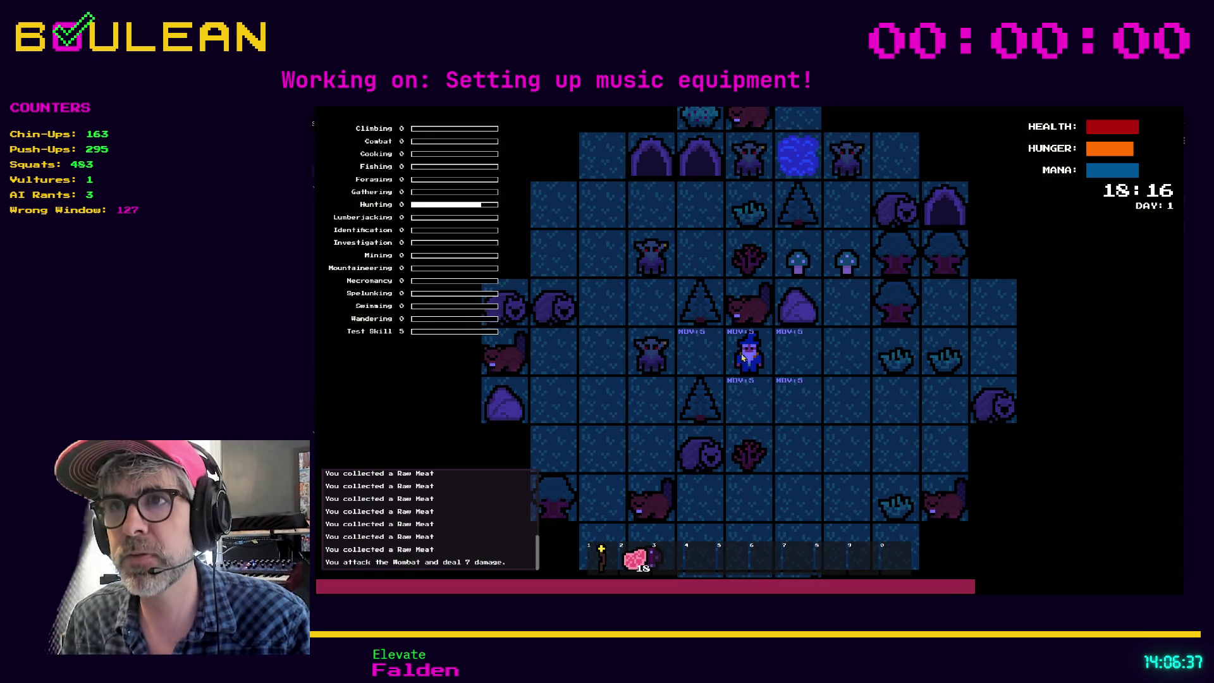
key("Left")
key("Left")
key("Left")
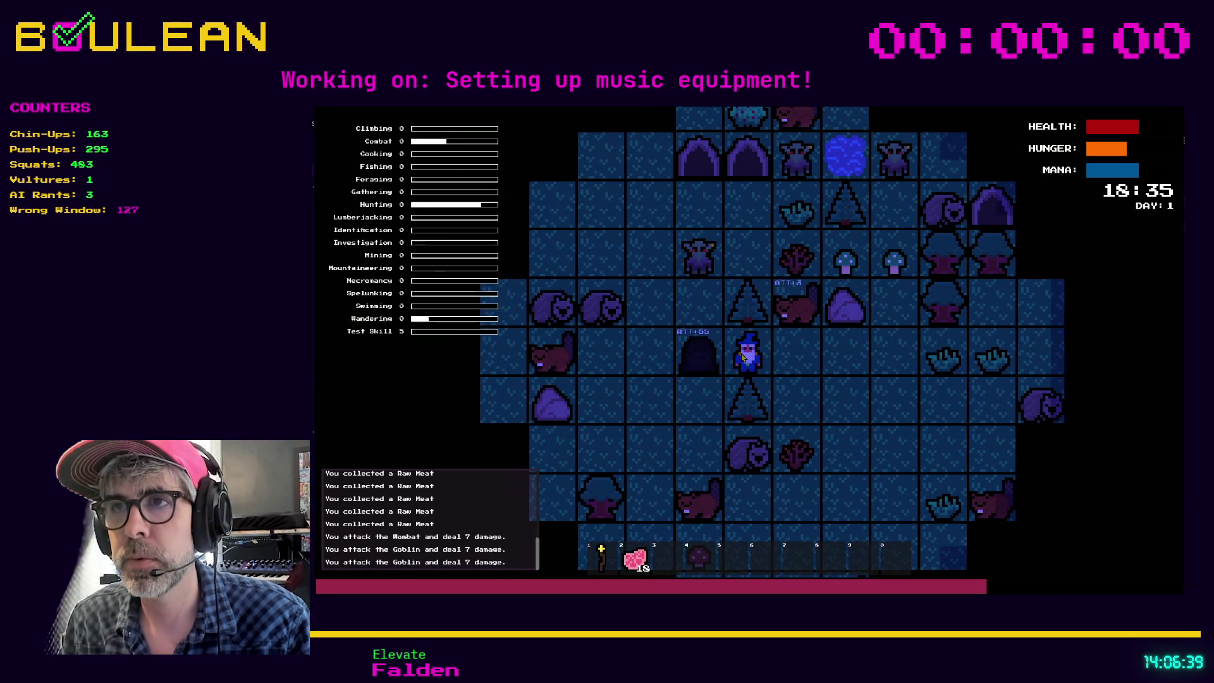
key("Left")
key("Left")
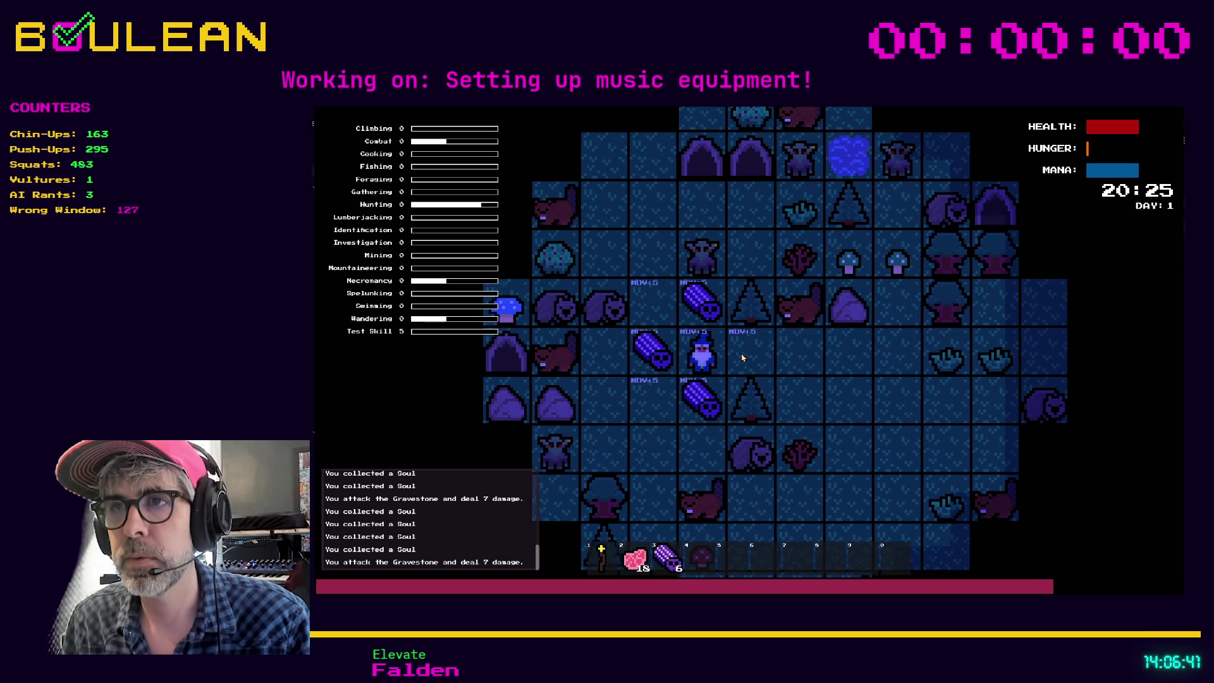
key("Left")
key("Left")
key("Down")
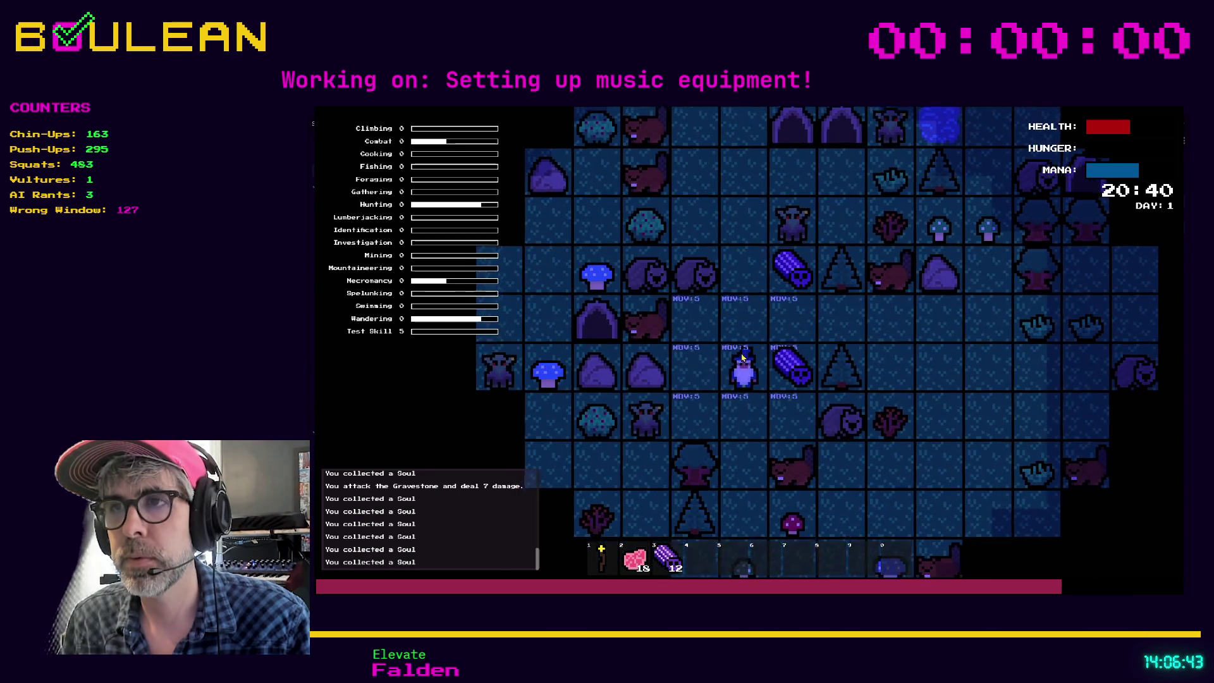
key("Right")
key("Up")
key("Up")
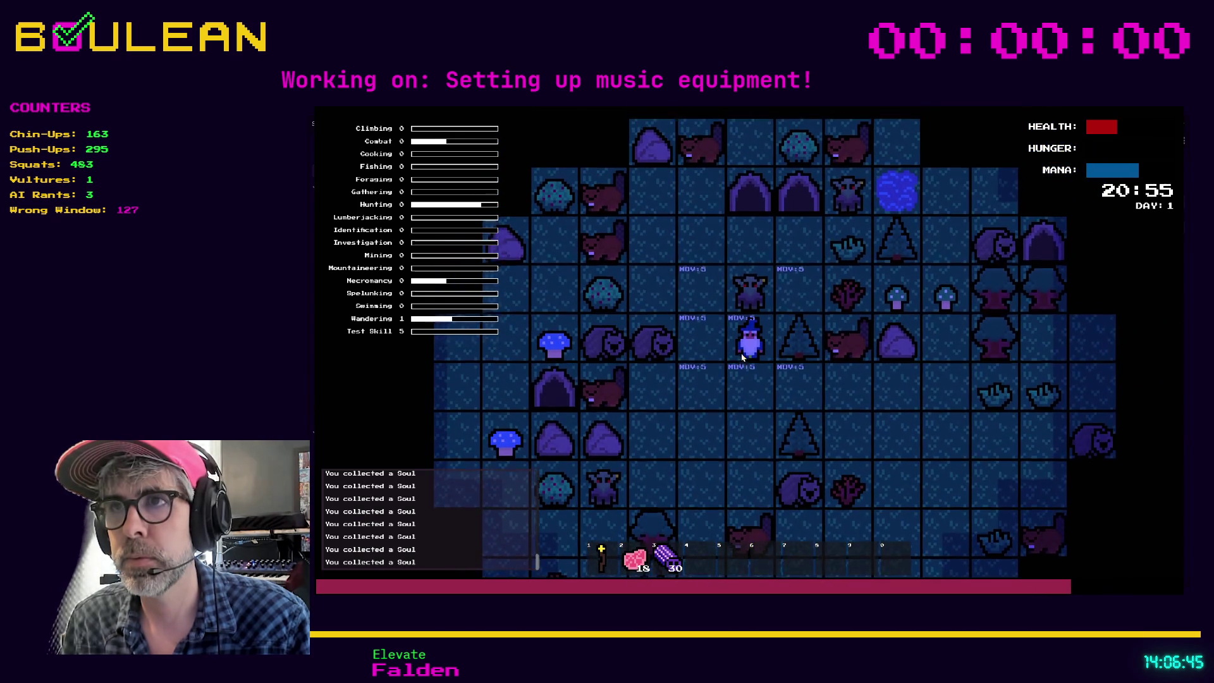
key("Left")
key("Up")
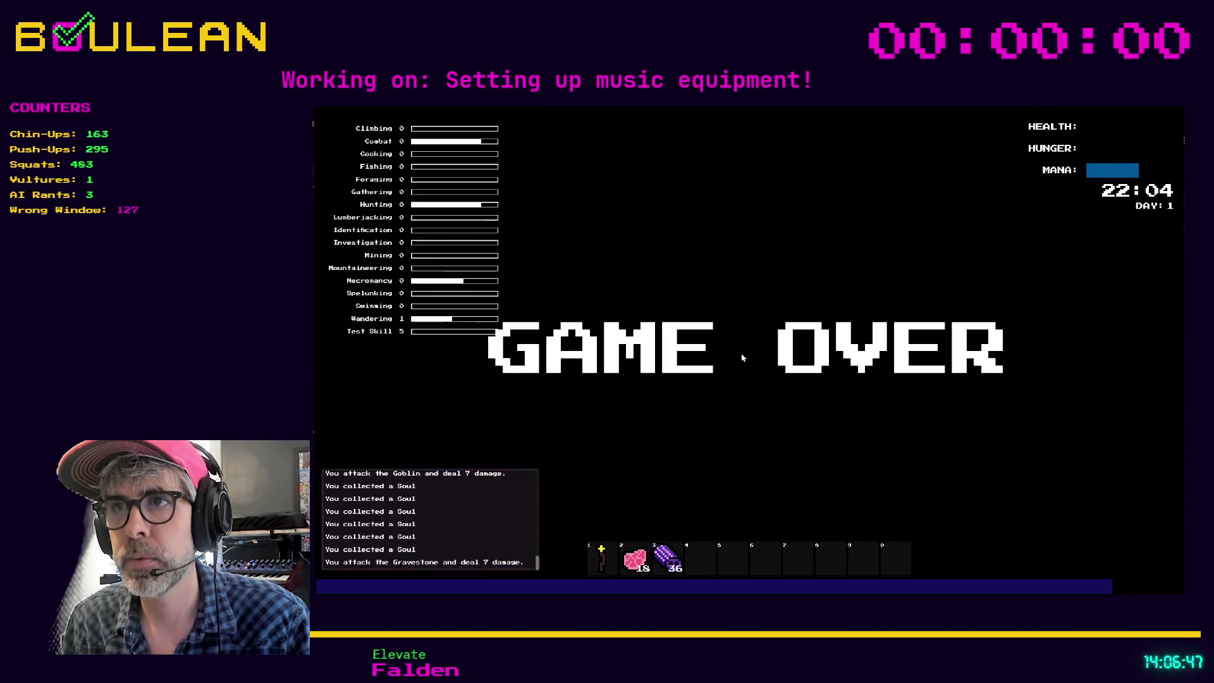
Step through interact_action.gd's blank lines 12 to 19 around the region markers
left_click(761, 378)
left_click(678, 399)
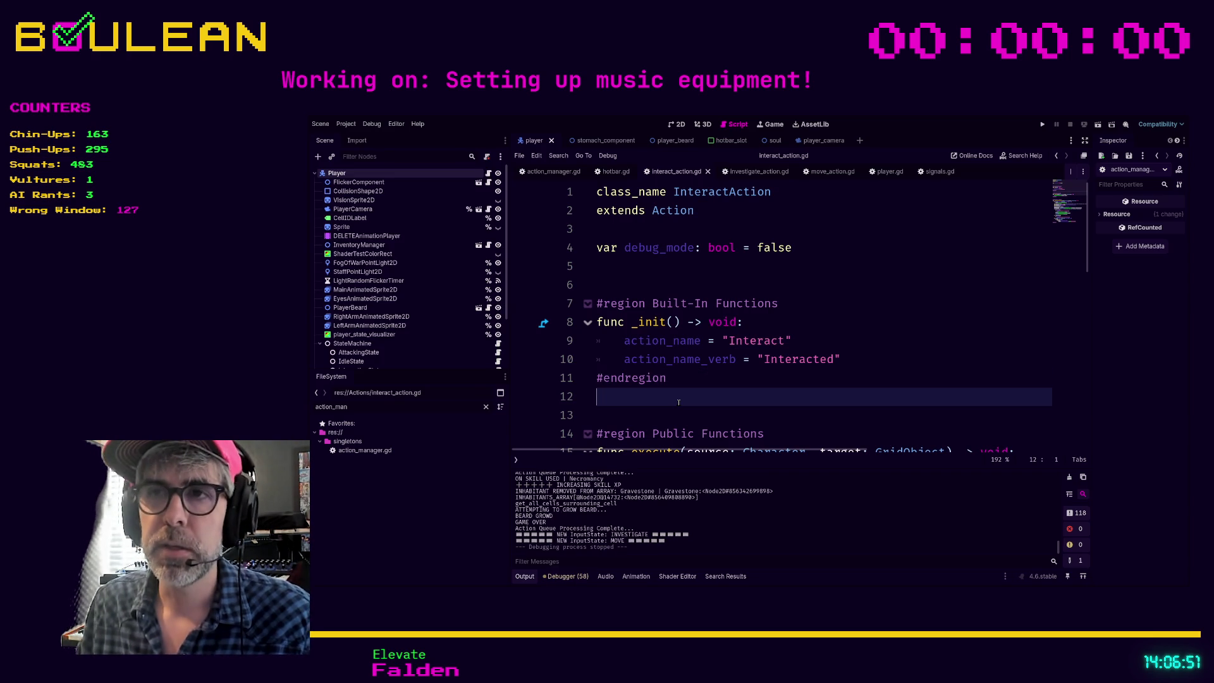
scroll(683, 379, "down", 1)
left_click(690, 347)
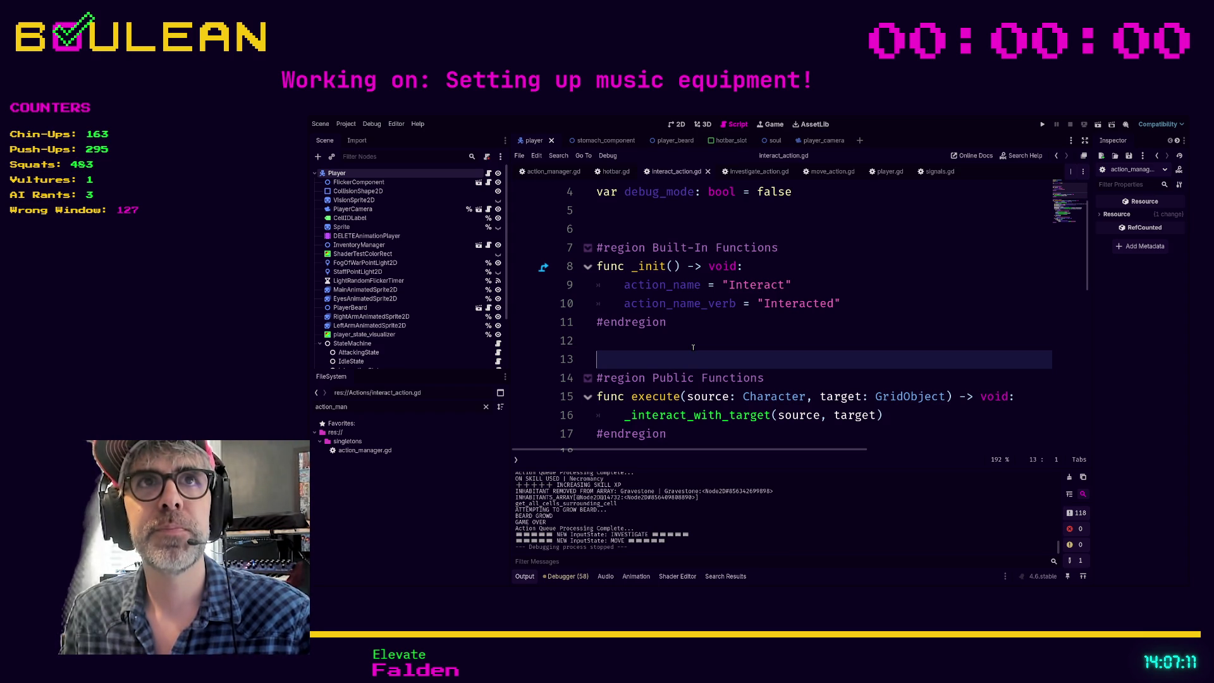
left_click(786, 330)
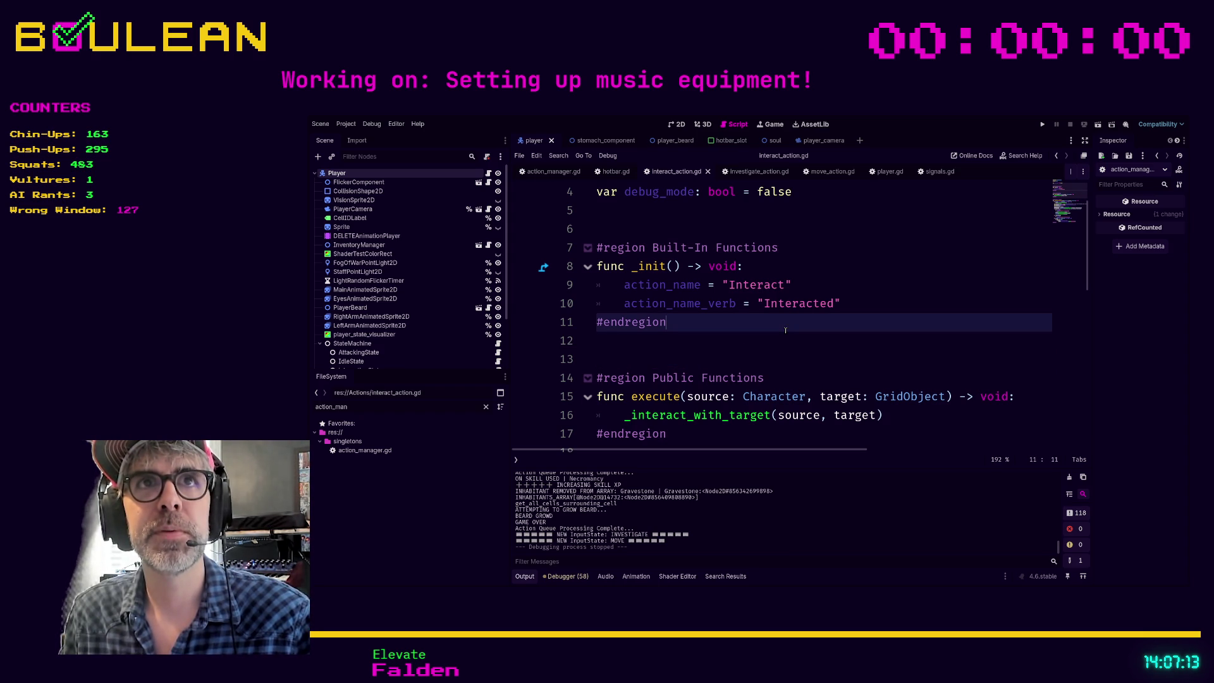
key("Down")
key("Down")
key("Up")
key("Down")
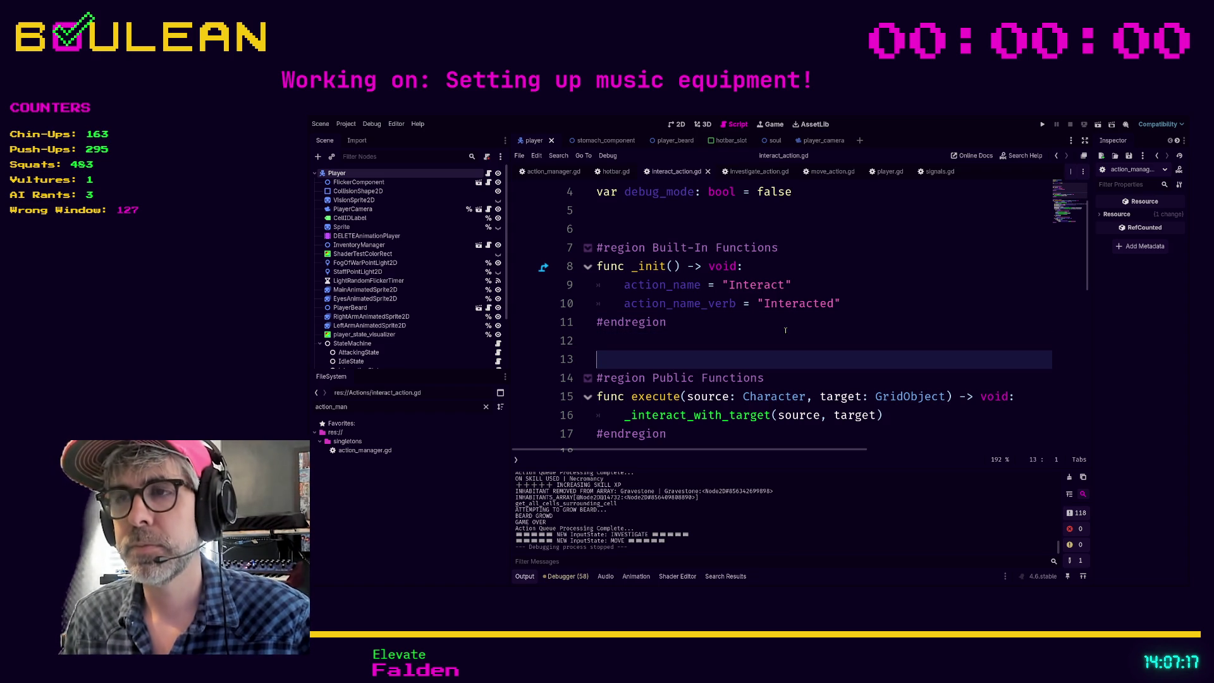
scroll(727, 319, "down", 3)
left_click(644, 306)
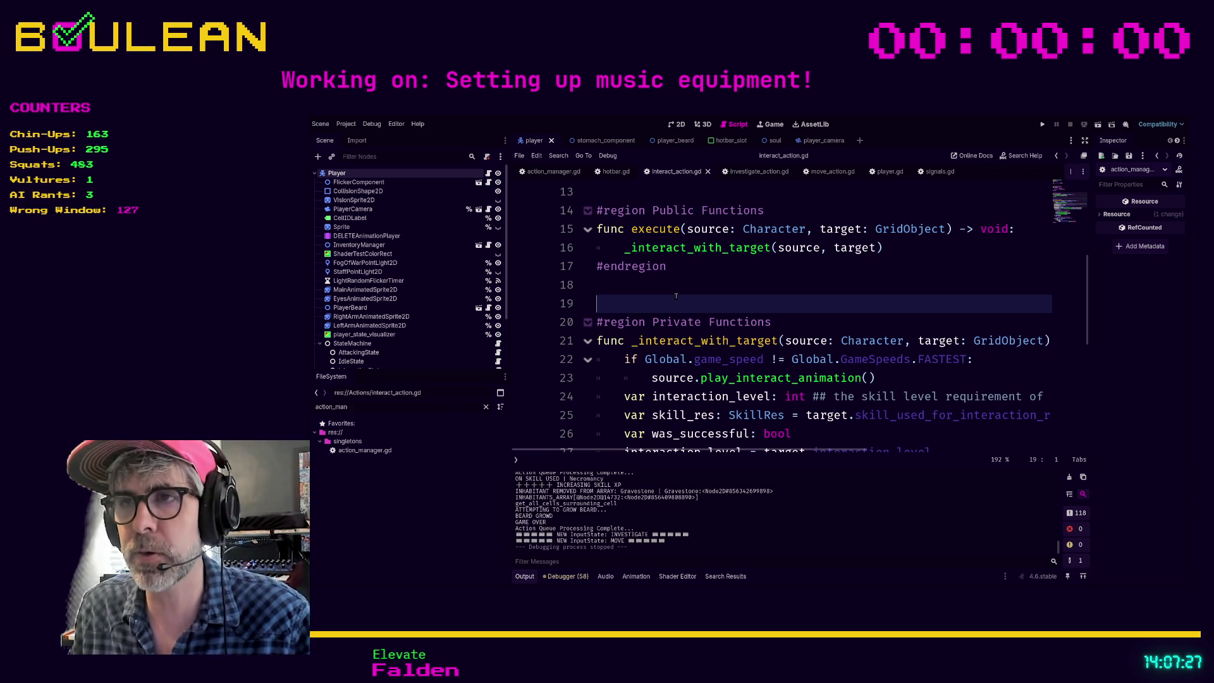
Inspect the debug_mode checks down to line 42, then return to empty lines 12 and 5
scroll(676, 296, "down", 2)
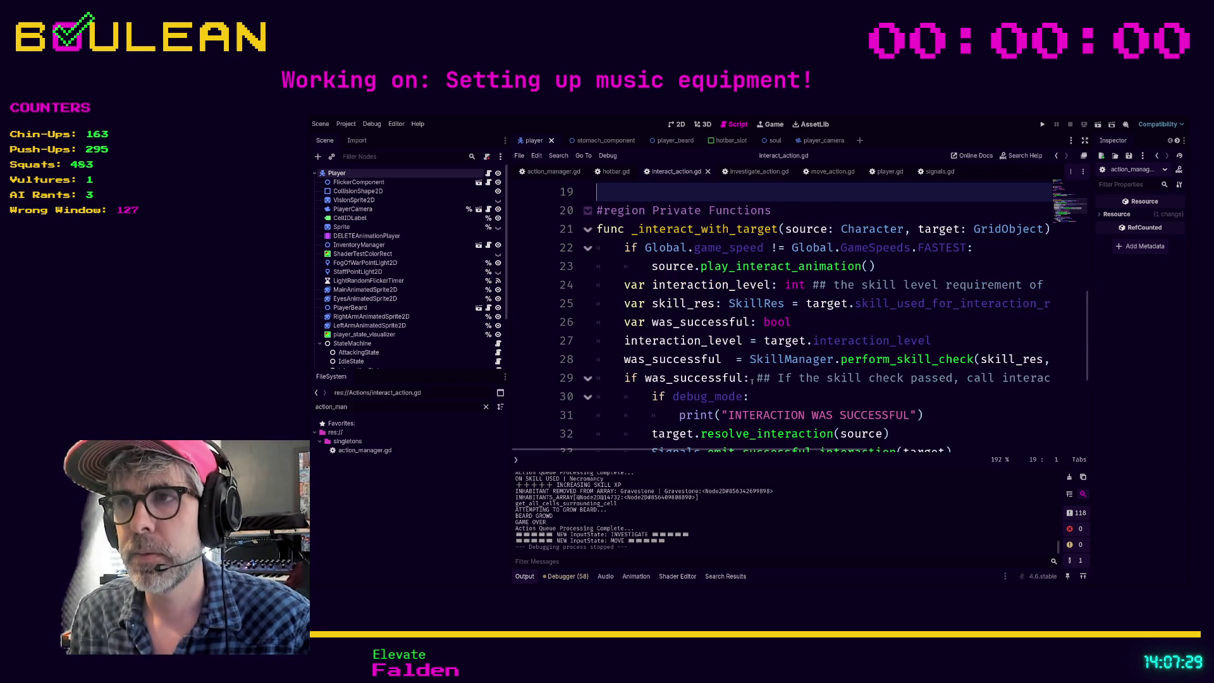
left_click(752, 395)
scroll(754, 392, "down", 2)
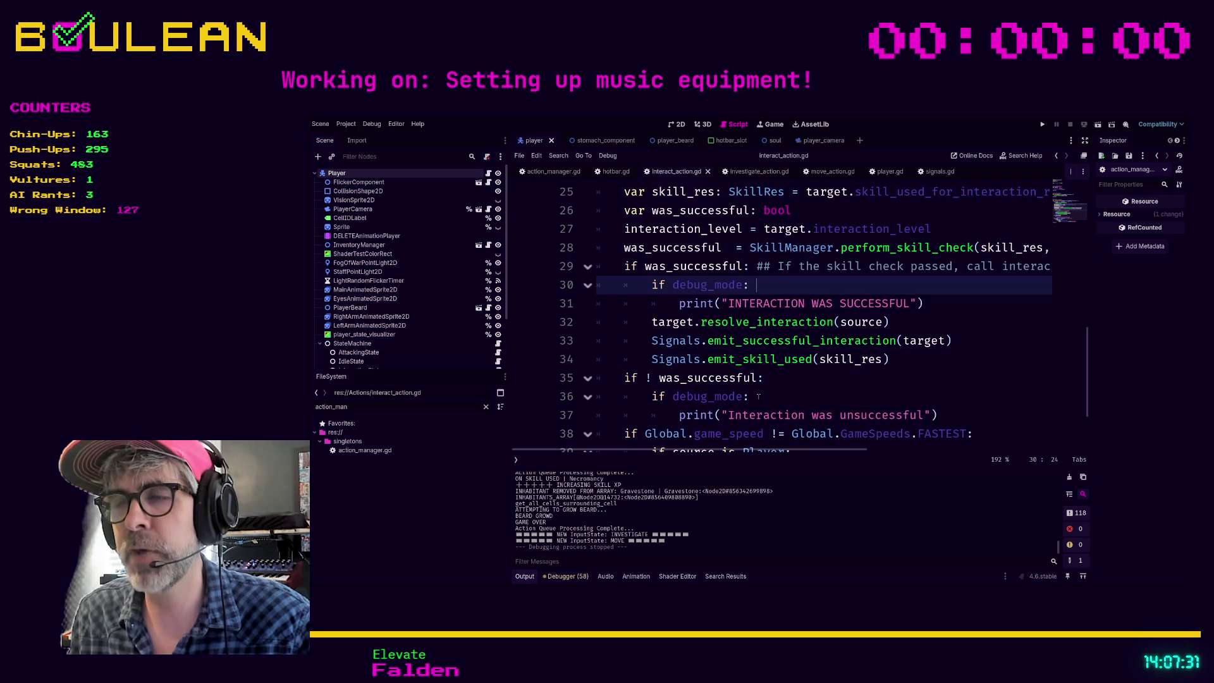
left_click(758, 396)
scroll(752, 405, "down", 2)
left_click(717, 427)
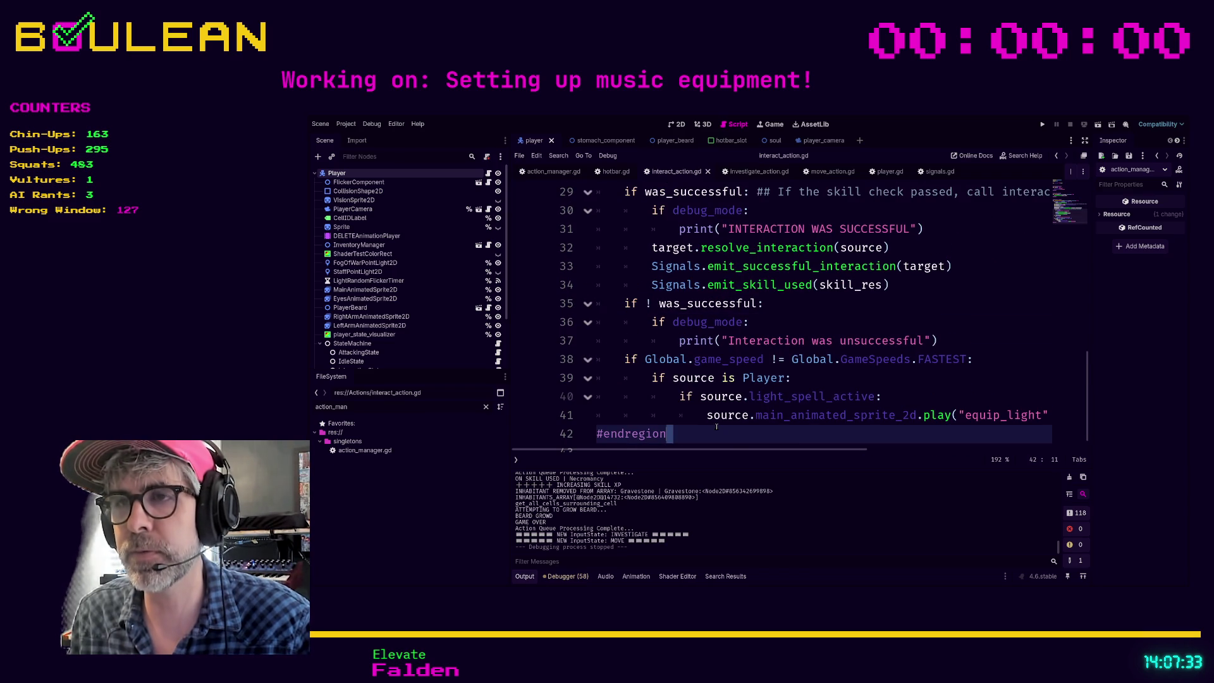
left_click(656, 409)
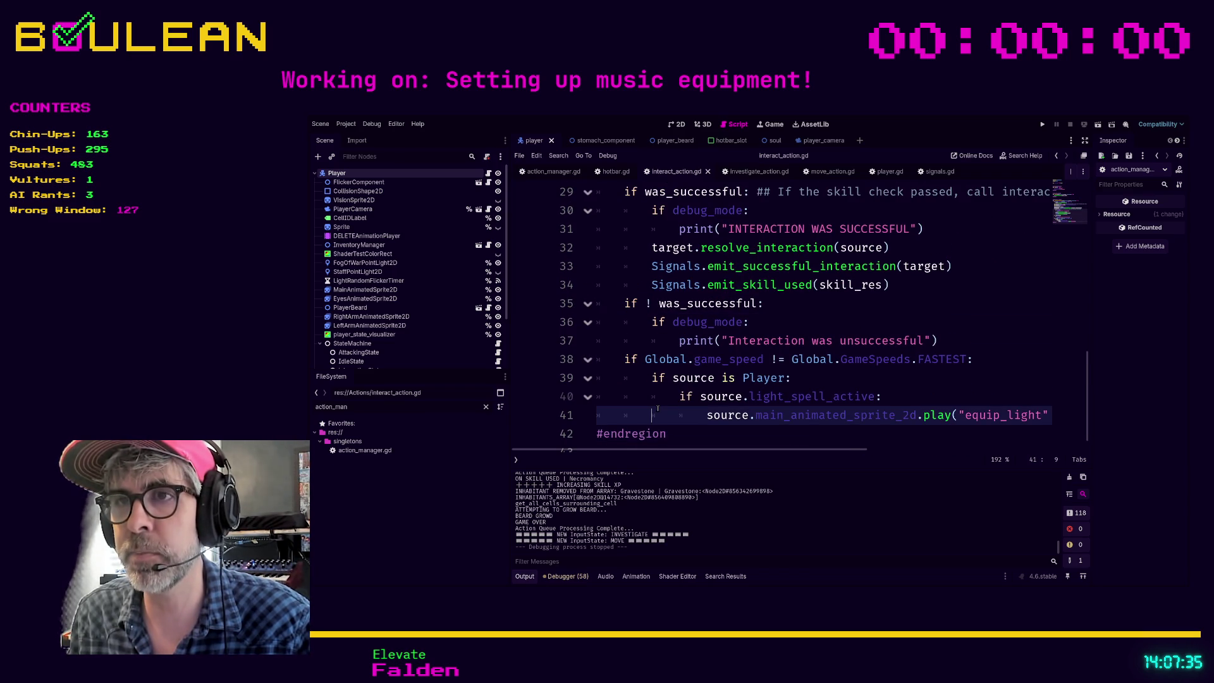
scroll(657, 410, "up", 8)
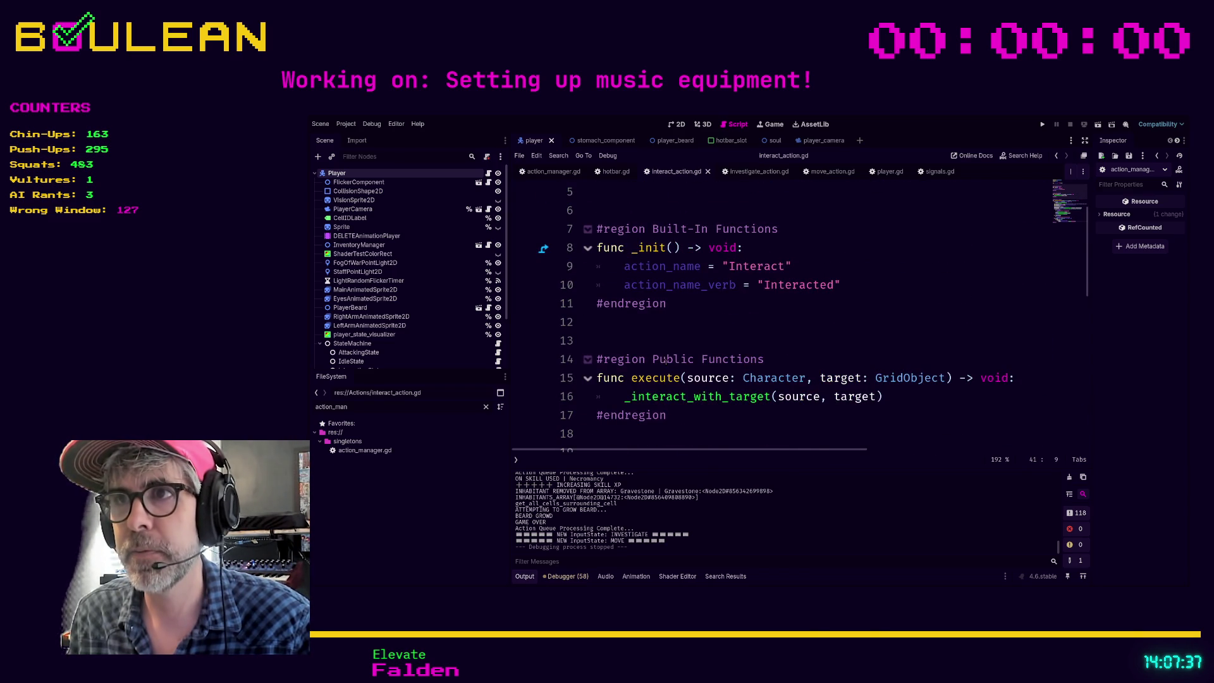
scroll(665, 360, "up", 2)
left_click(694, 380)
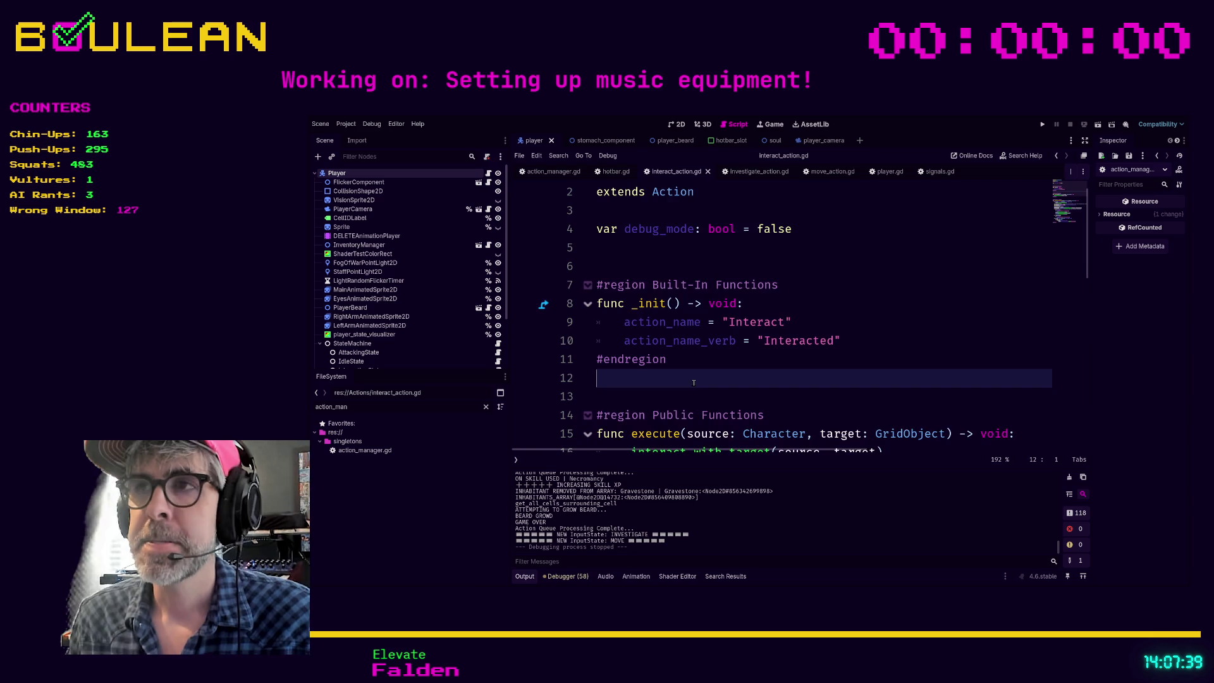
scroll(693, 383, "up", 1)
left_click(810, 274)
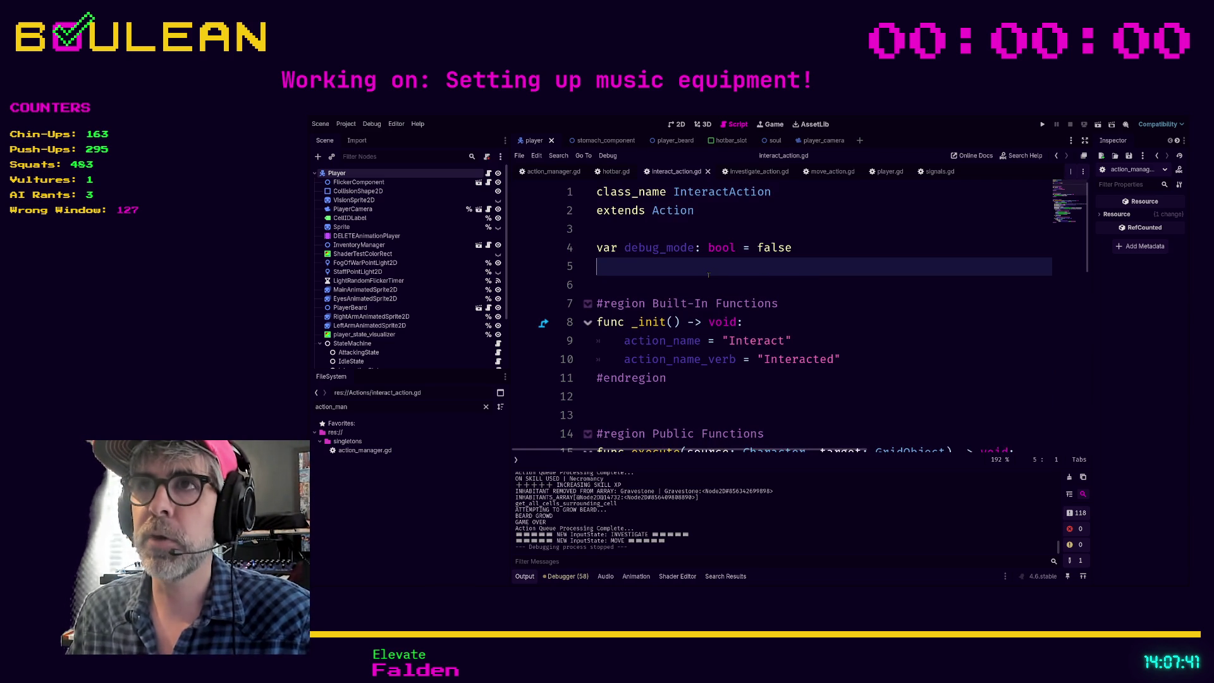
left_click(443, 411)
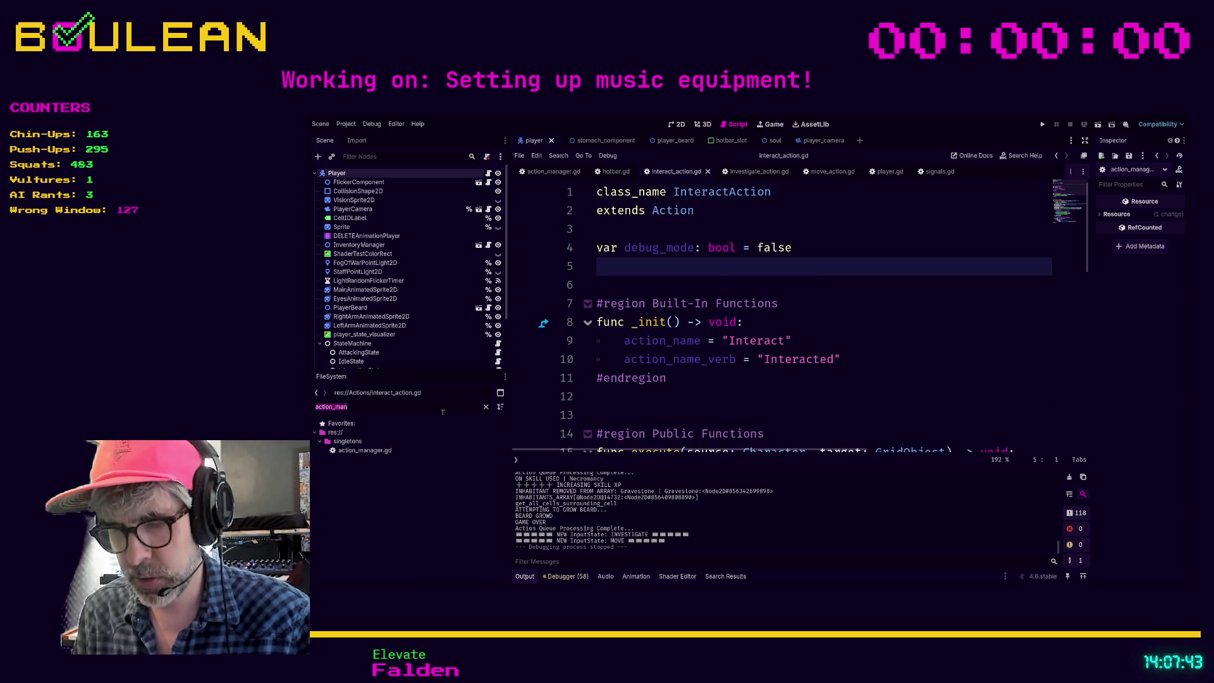
Filter the FileSystem for 'berry' and open berry_item.tres, showing Health 5 and Hunger 25
type("berry")
scroll(487, 468, "down", 6)
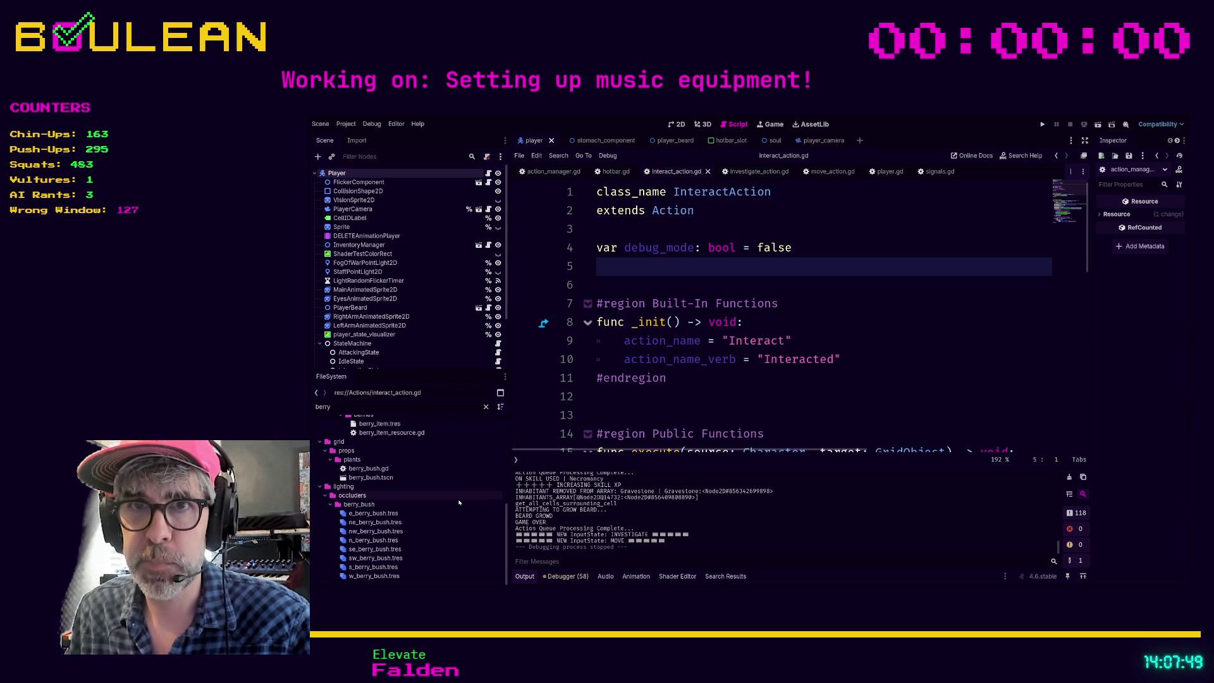
scroll(404, 474, "up", 2)
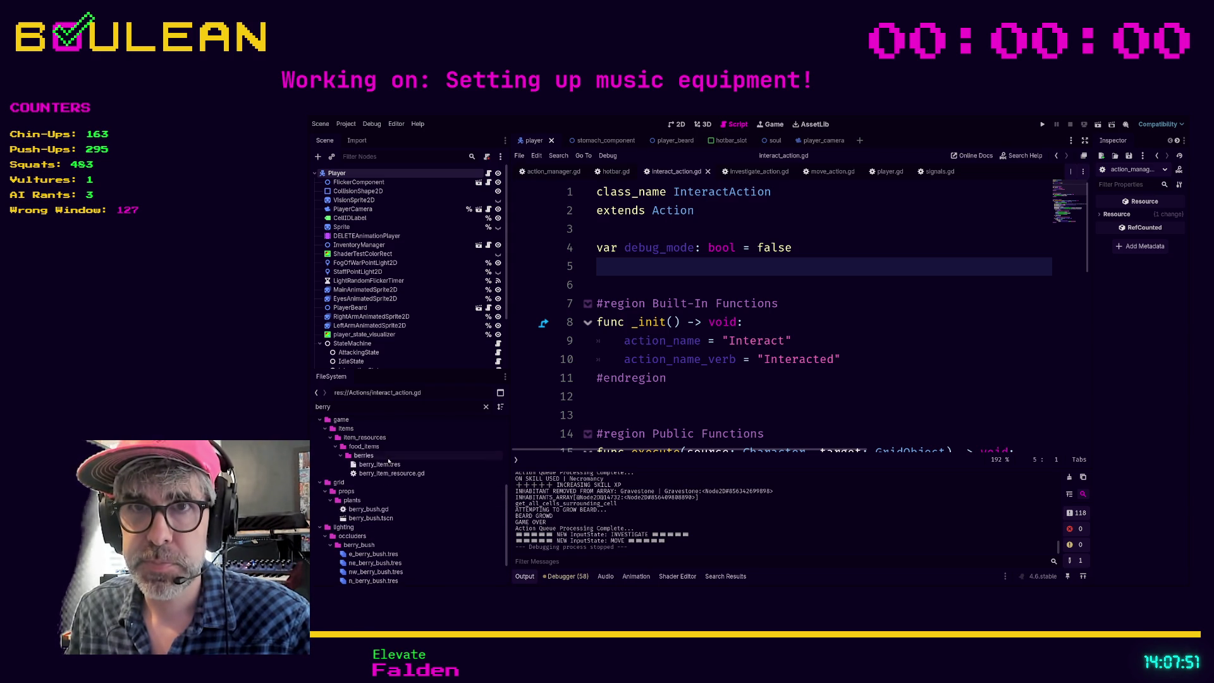
left_click(391, 464)
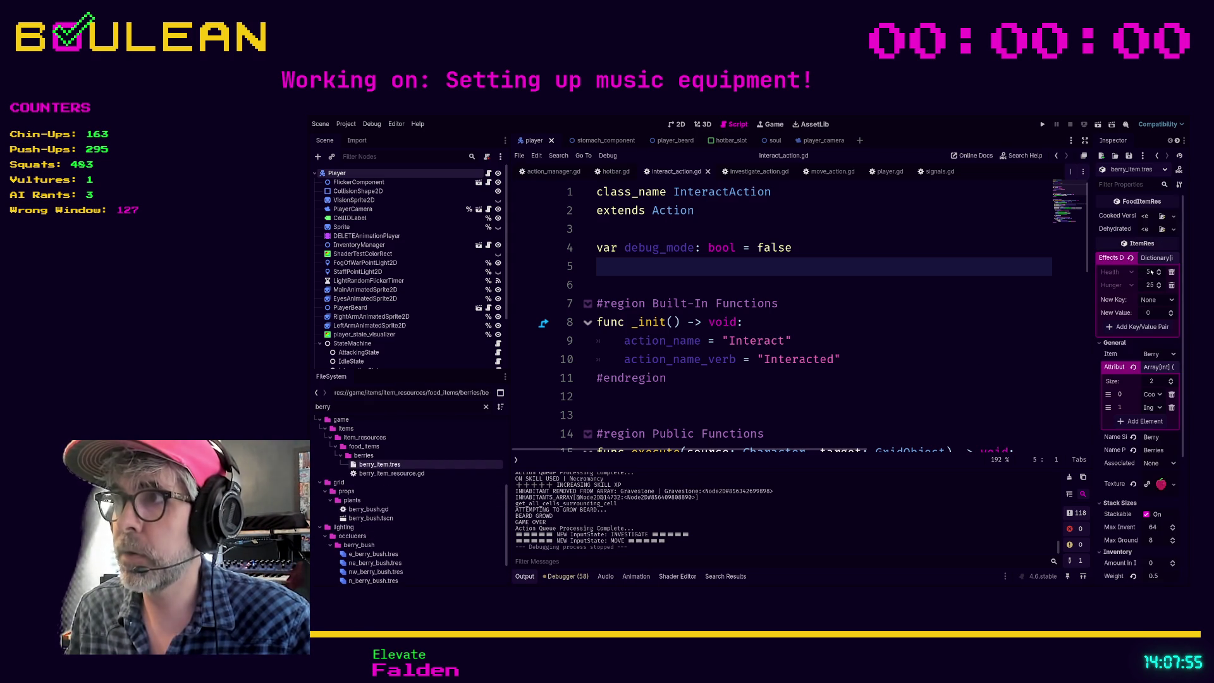
left_click(407, 410)
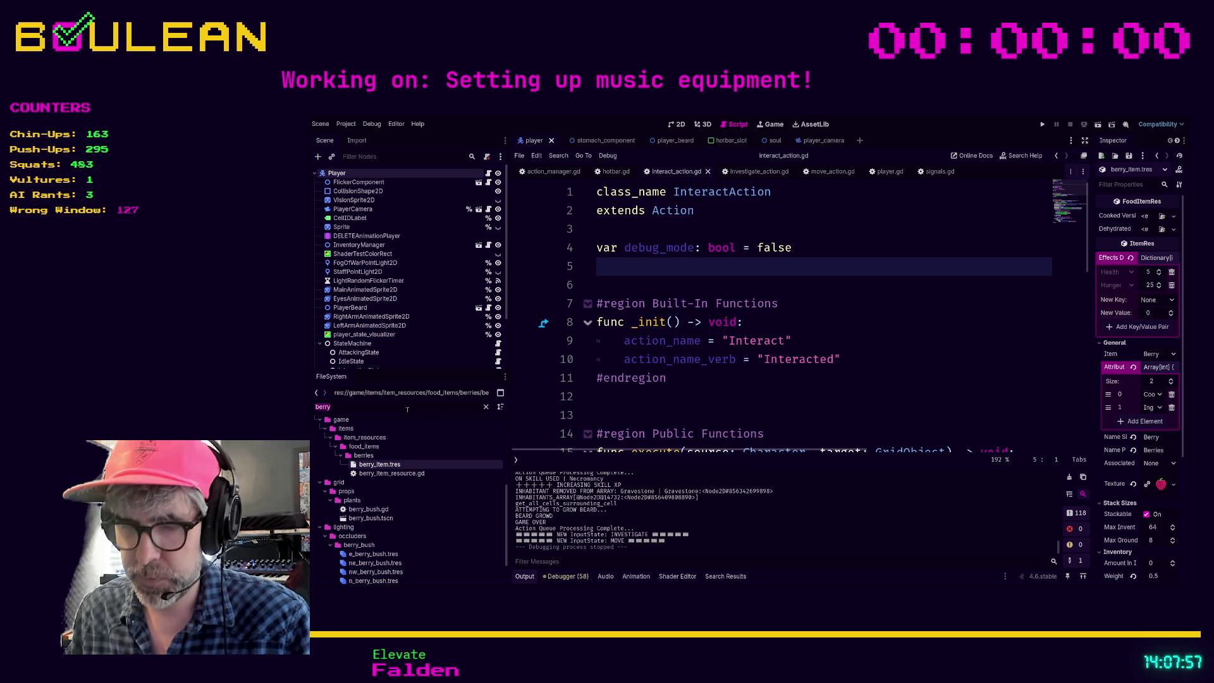
type("cooked")
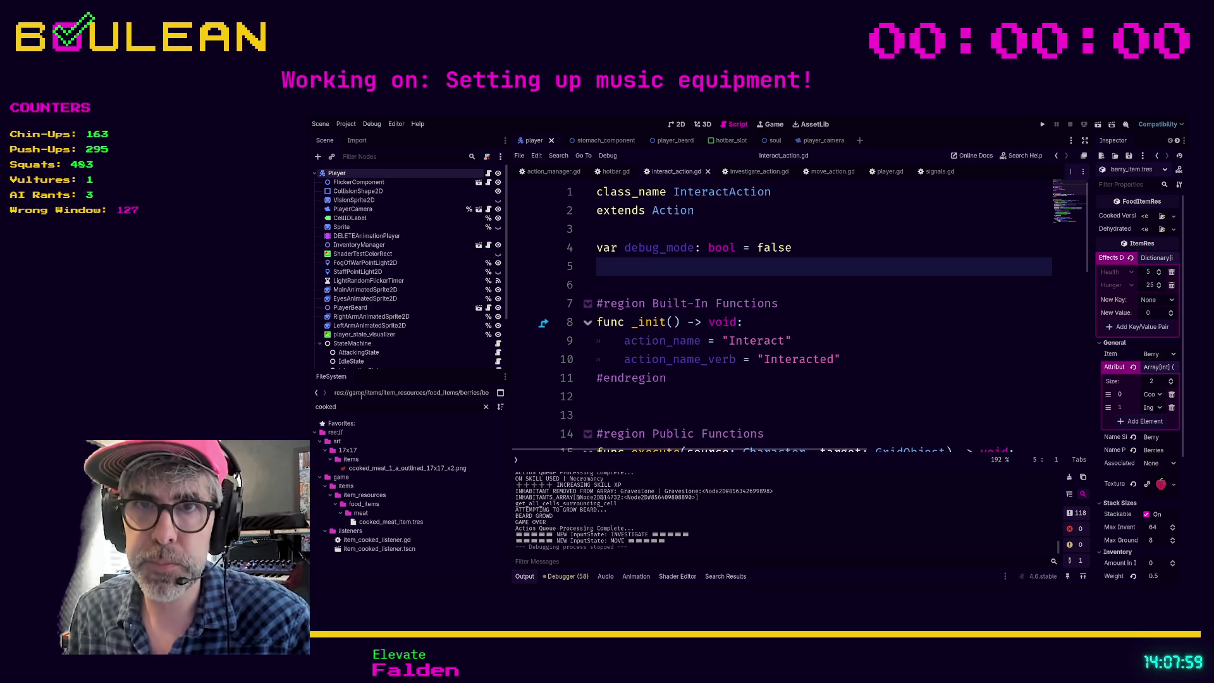
Open cooked_meat_item.tres and expand its Effects Dict in a widened Inspector
left_click(392, 523)
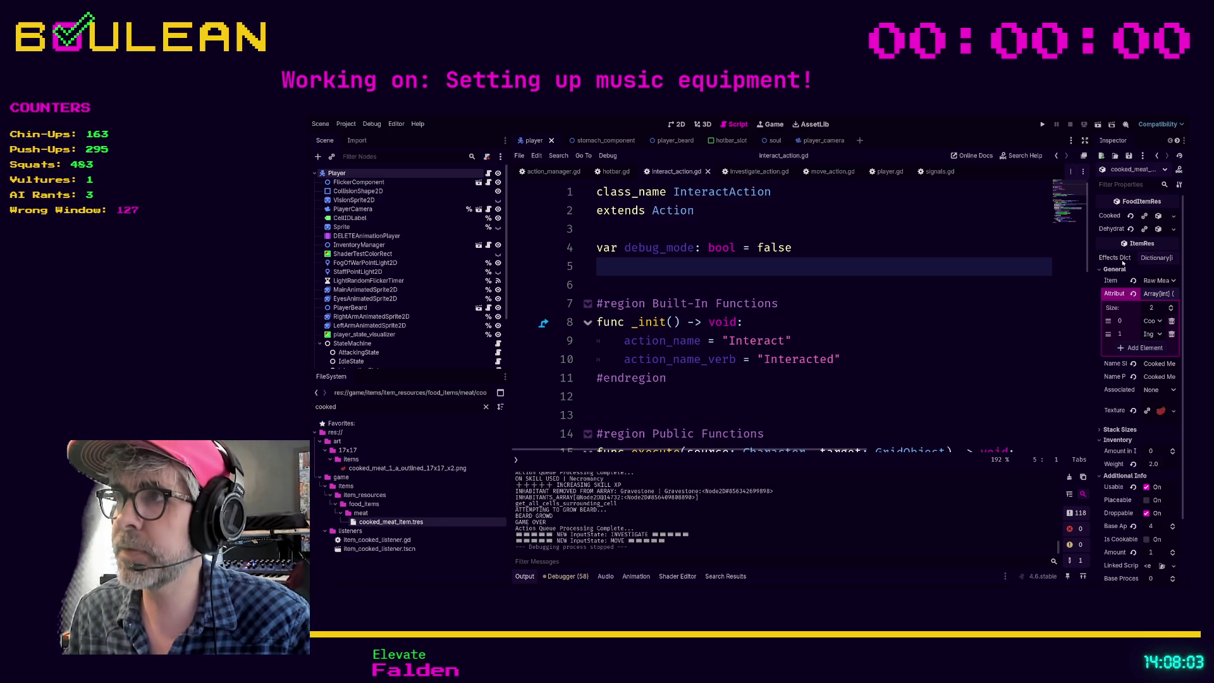
left_click_drag(1087, 263, 1042, 262)
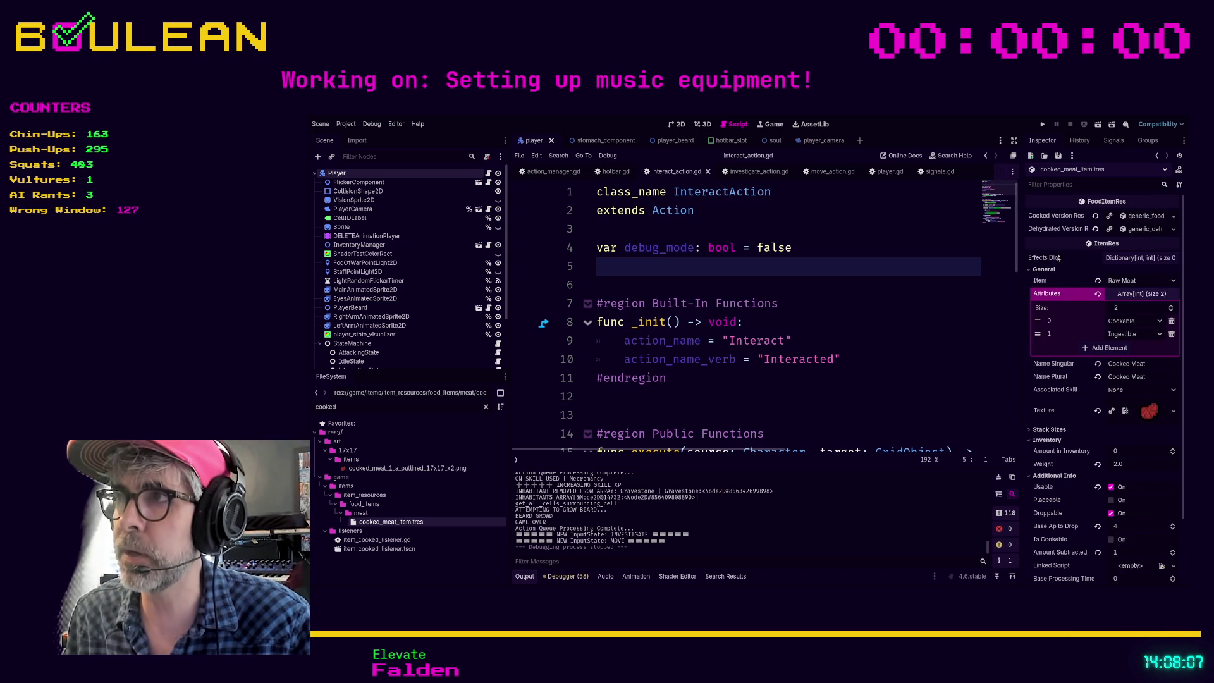
left_click(1109, 262)
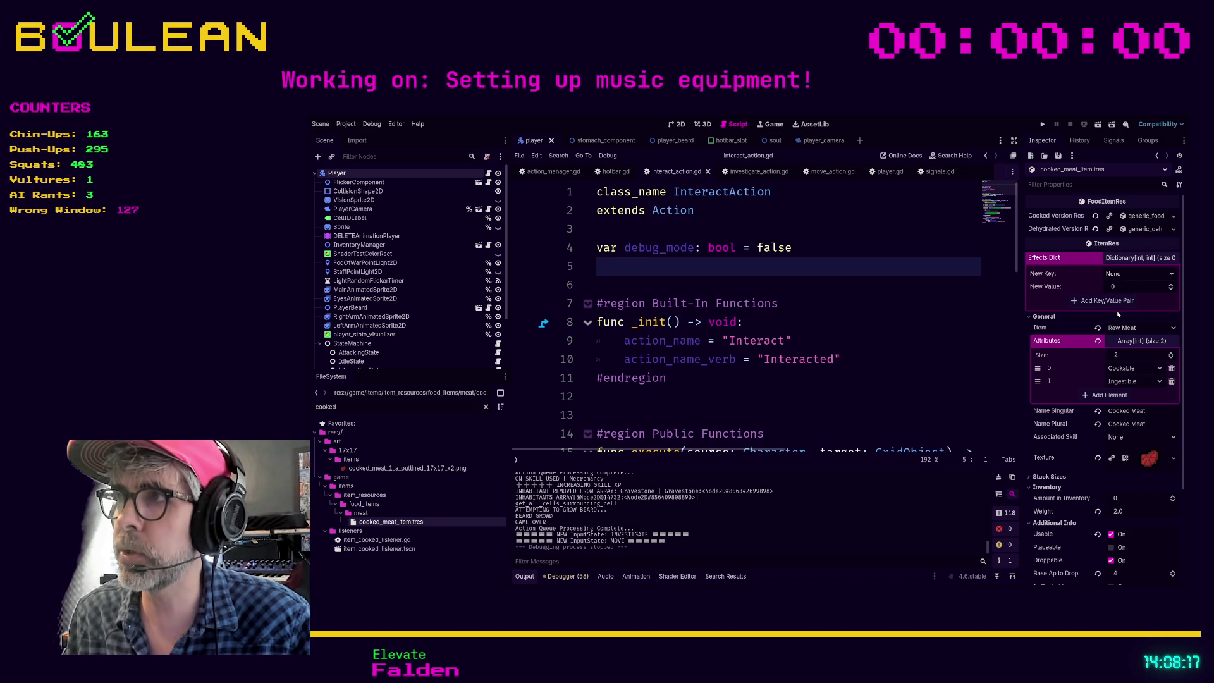
Prepare a new Effects Dict entry with key Hunger and value 25
left_click(1126, 274)
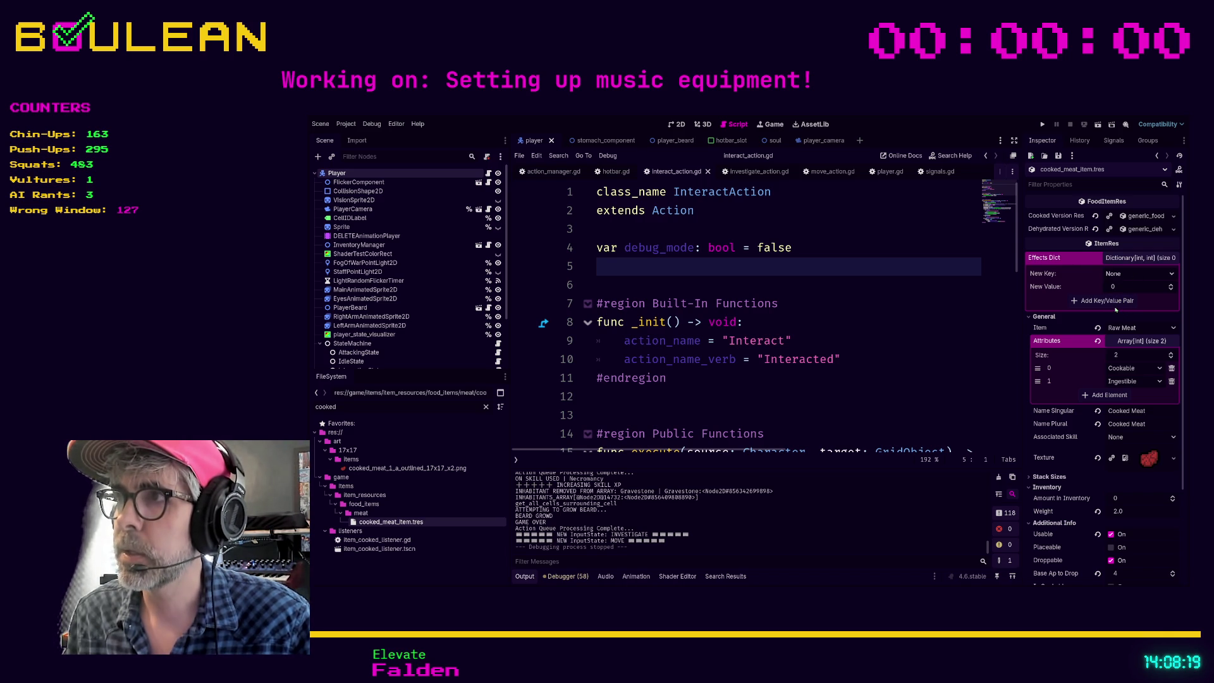
left_click(1126, 288)
left_click(1125, 286)
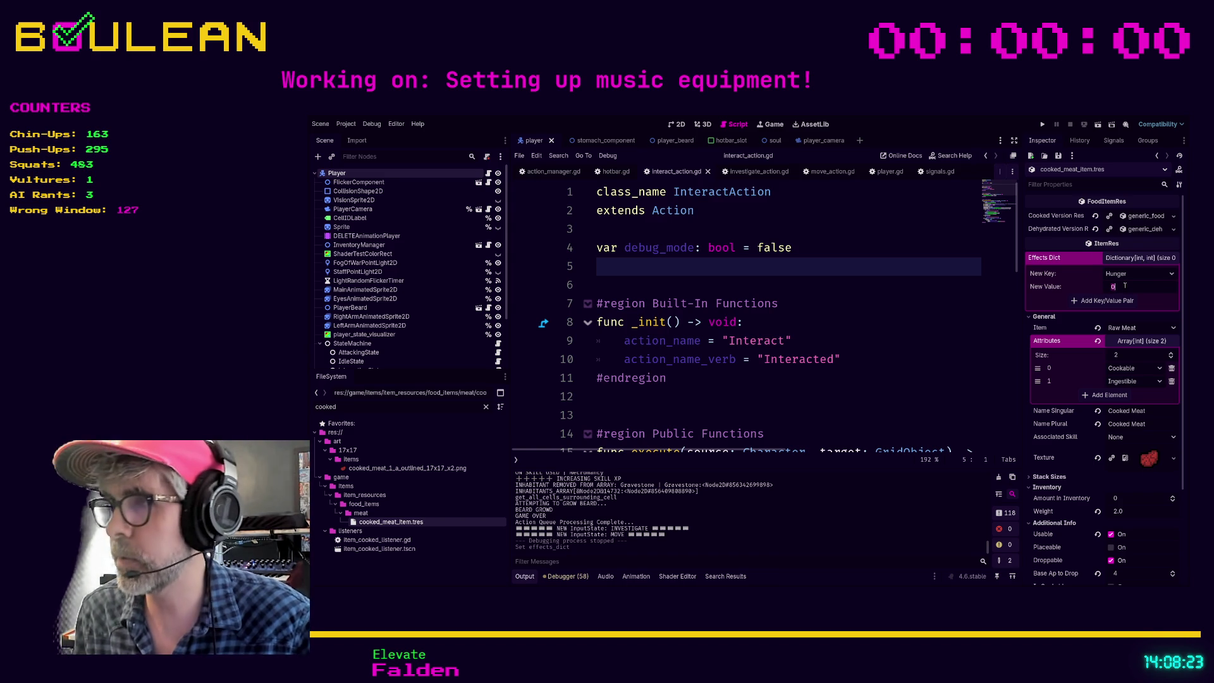
type("25")
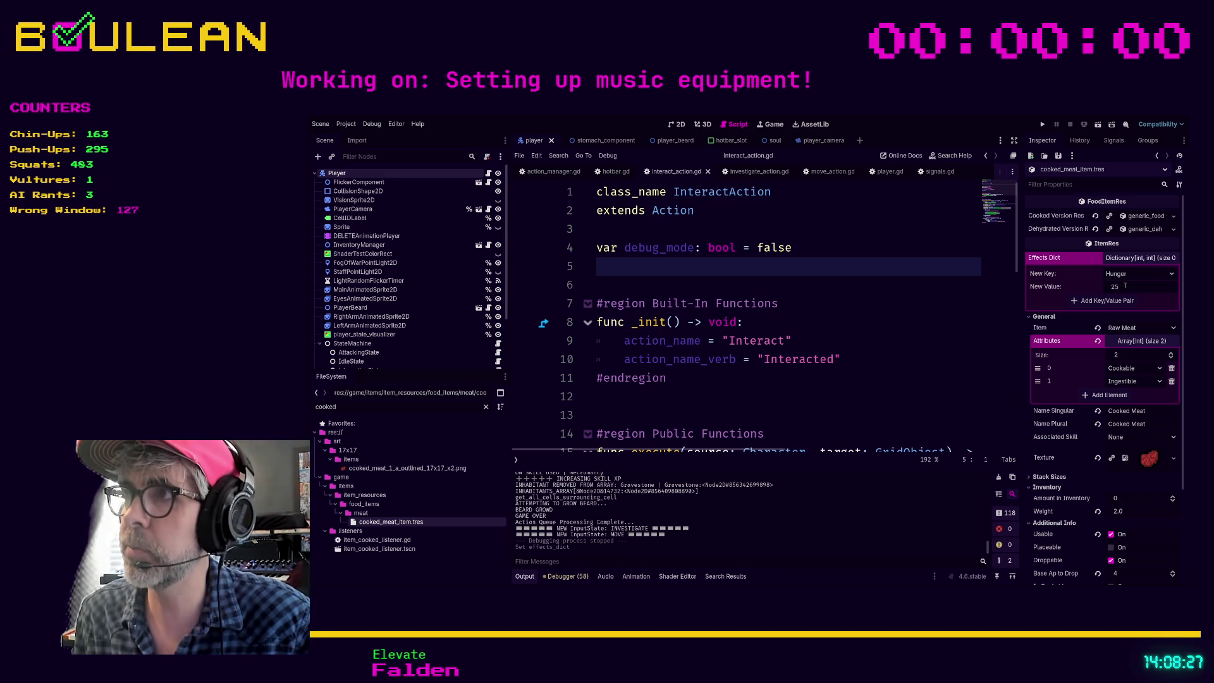
key("Return")
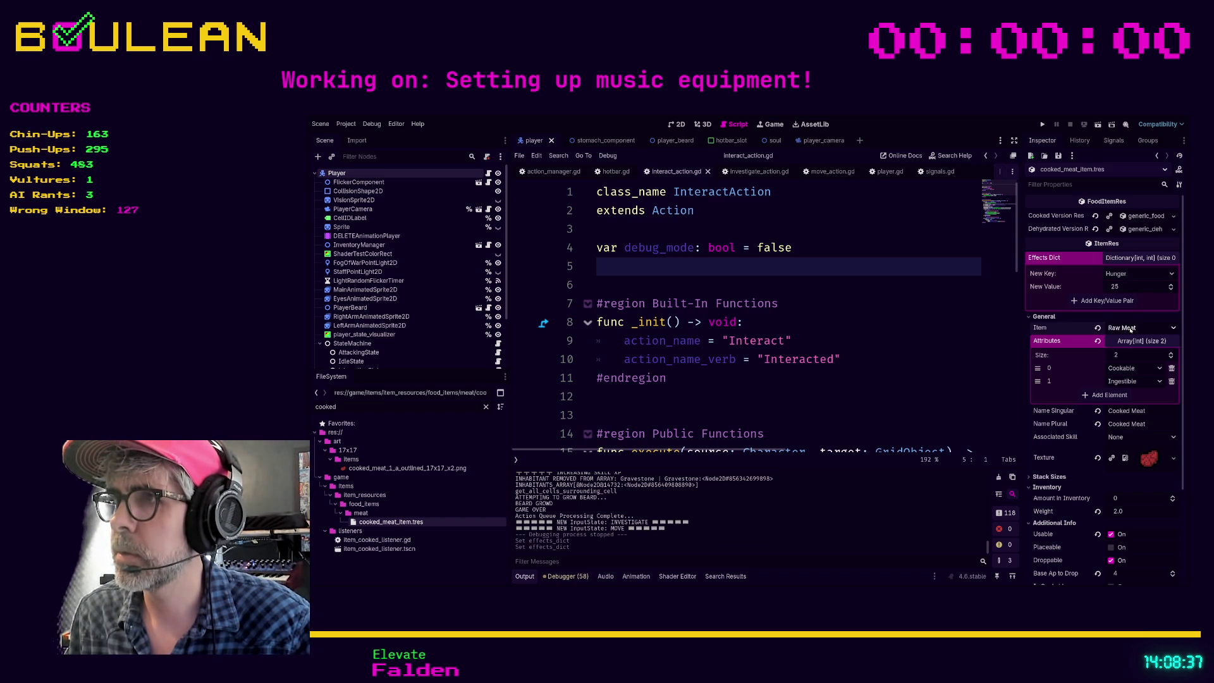
left_click(1028, 317)
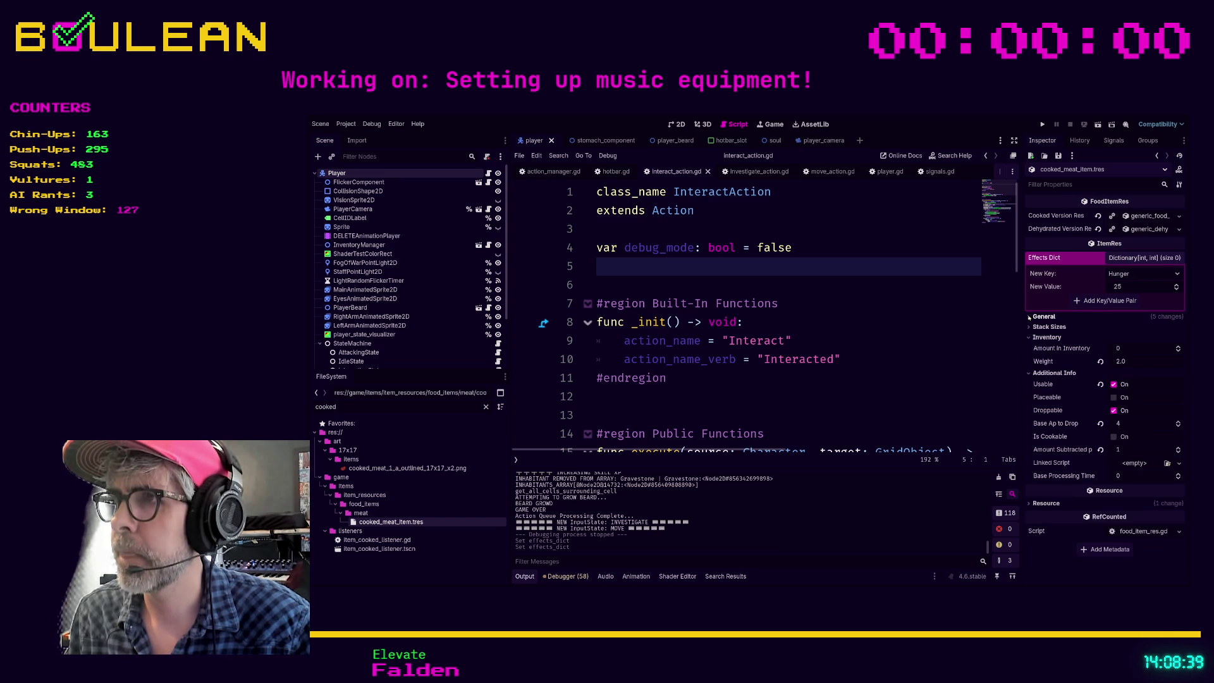
left_click(1029, 316)
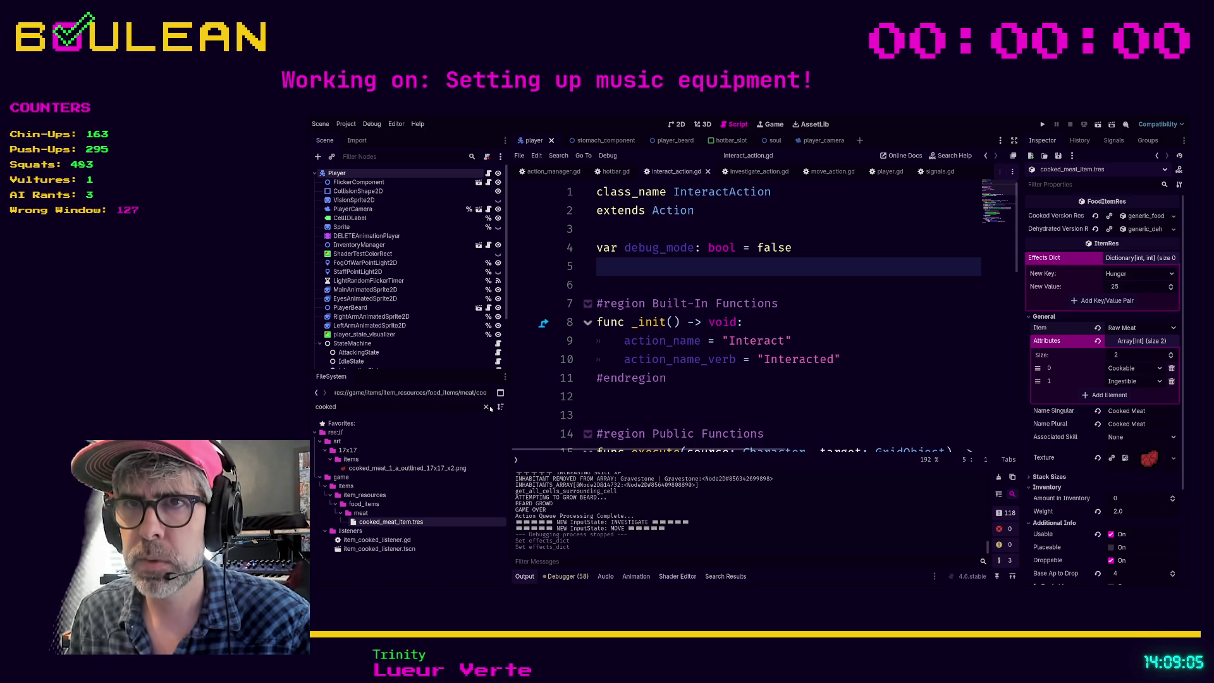
left_click(750, 397)
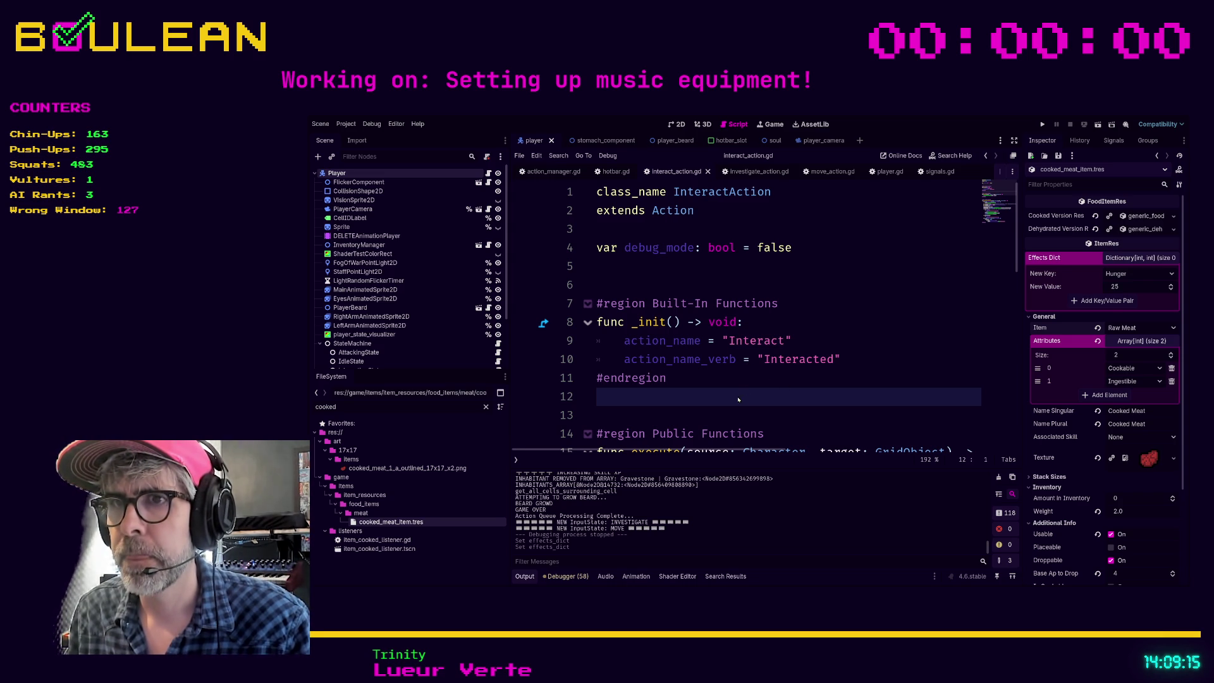
Add COOKED_MEAT = 21 to item_res.gd's Items enum after CHEST = 17
left_click(550, 497)
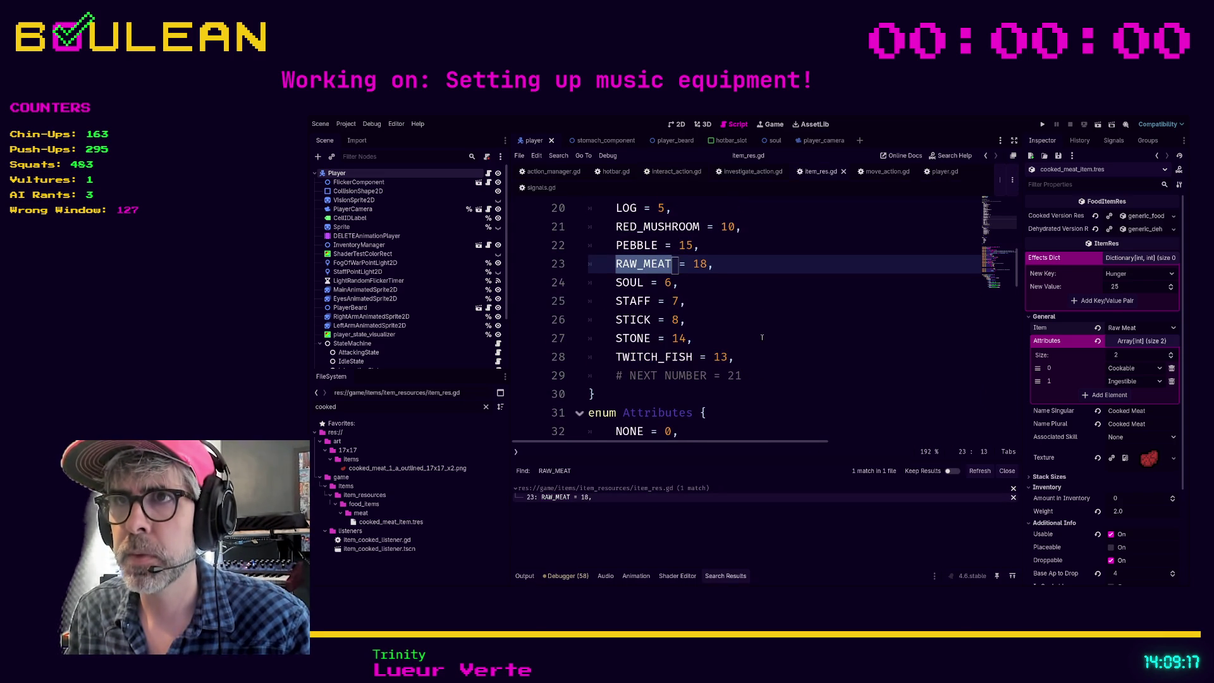
scroll(768, 346, "up", 3)
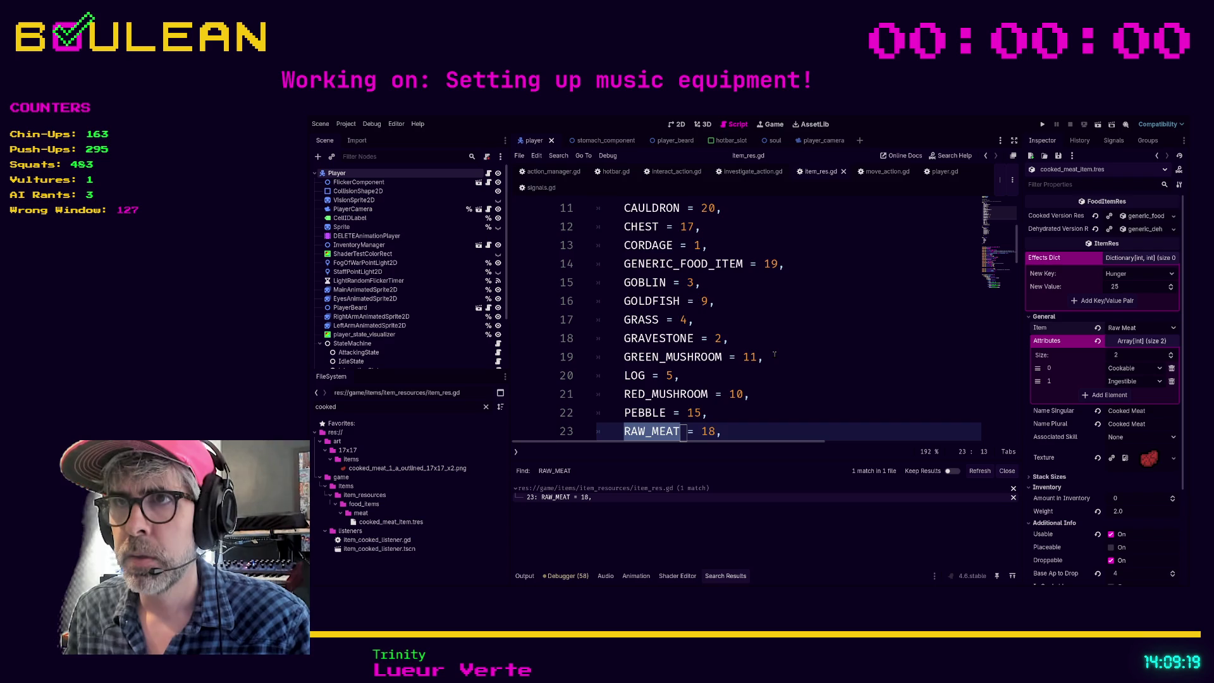
scroll(774, 355, "up", 2)
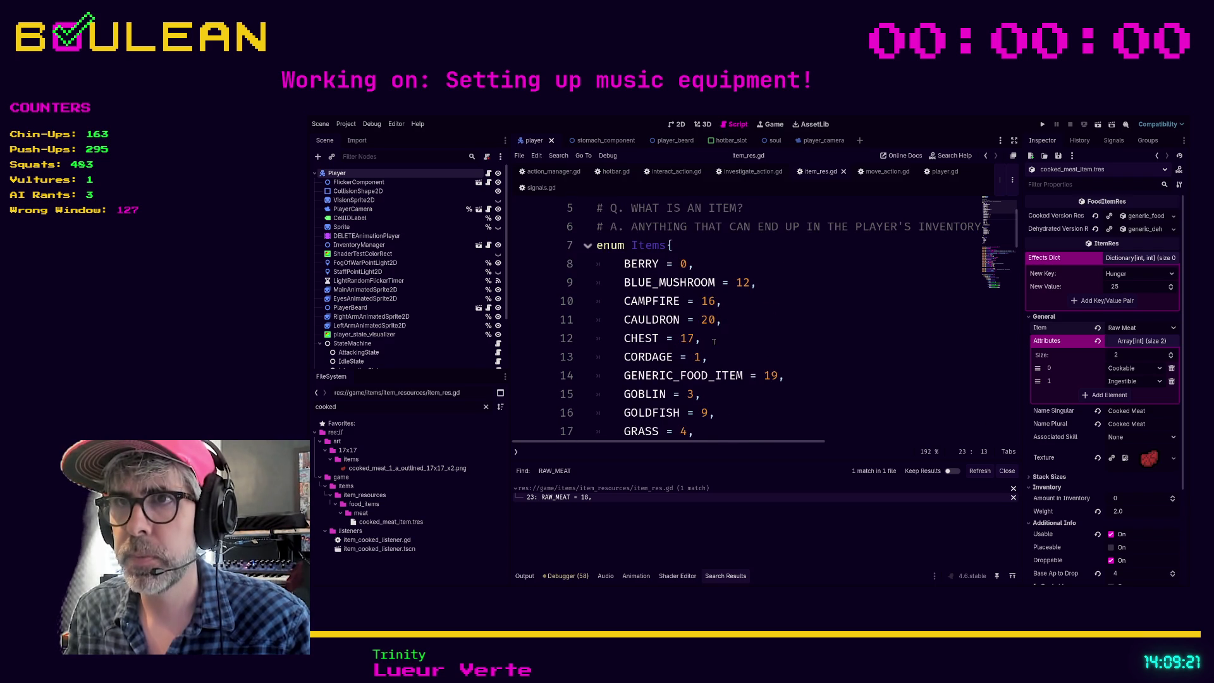
left_click(716, 340)
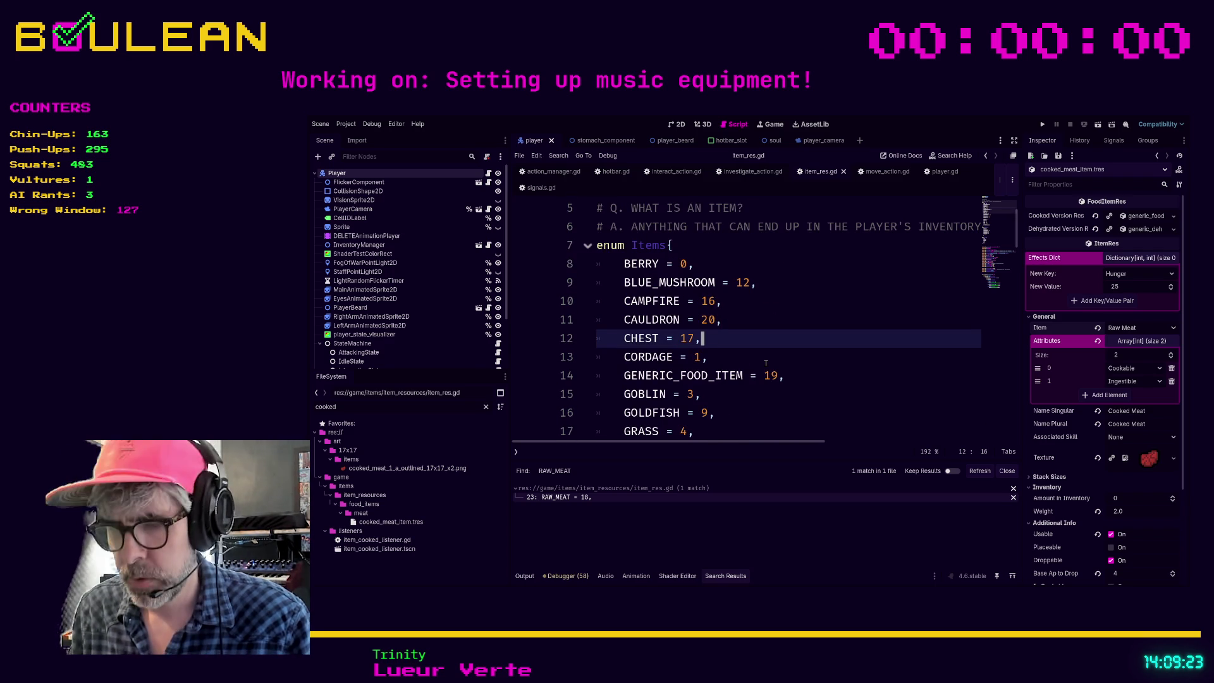
key("Return")
type("COOKED")
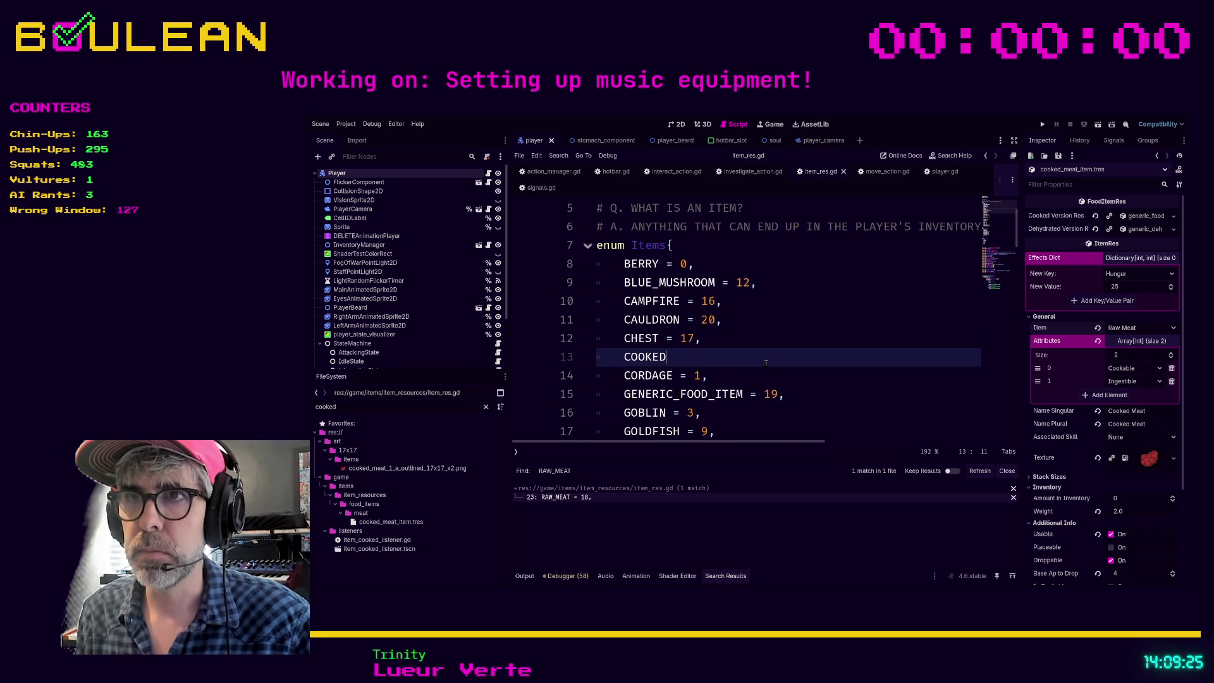
type("_MEAT = 21,")
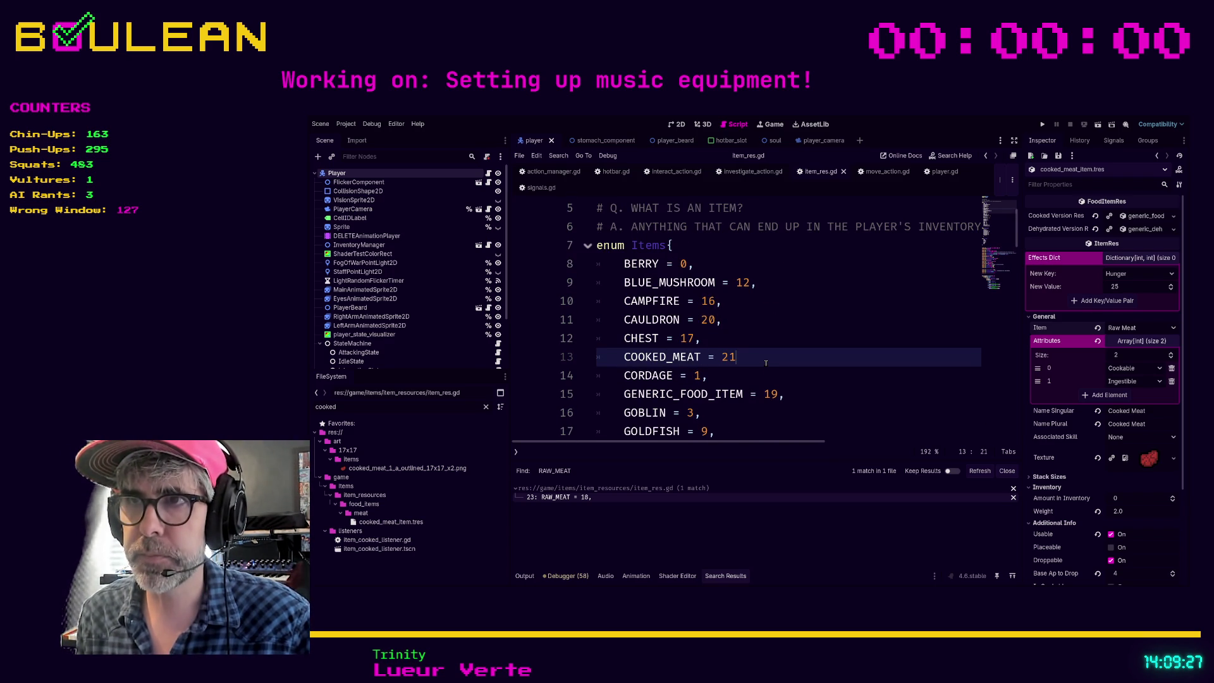
Bump the next-number comment to 22, search for 21, and save item_res.gd
scroll(772, 366, "down", 5)
scroll(784, 373, "down", 3)
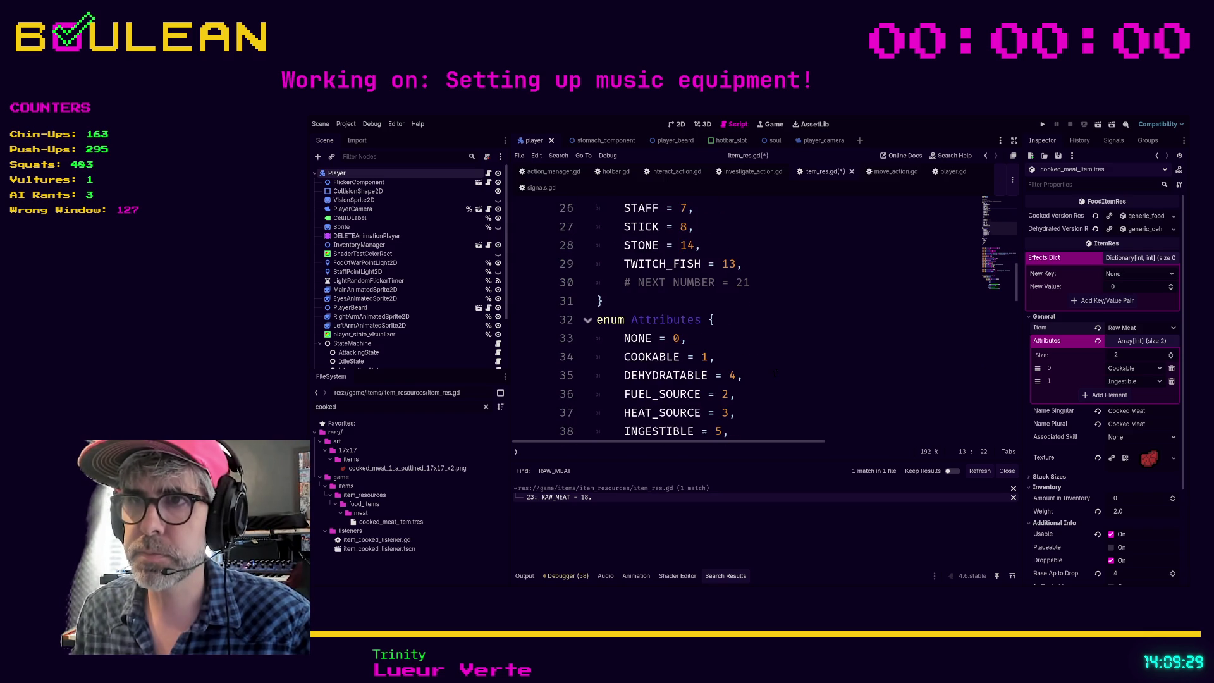
left_click(794, 282)
key("BackSpace")
key("ctrl+f")
type("21")
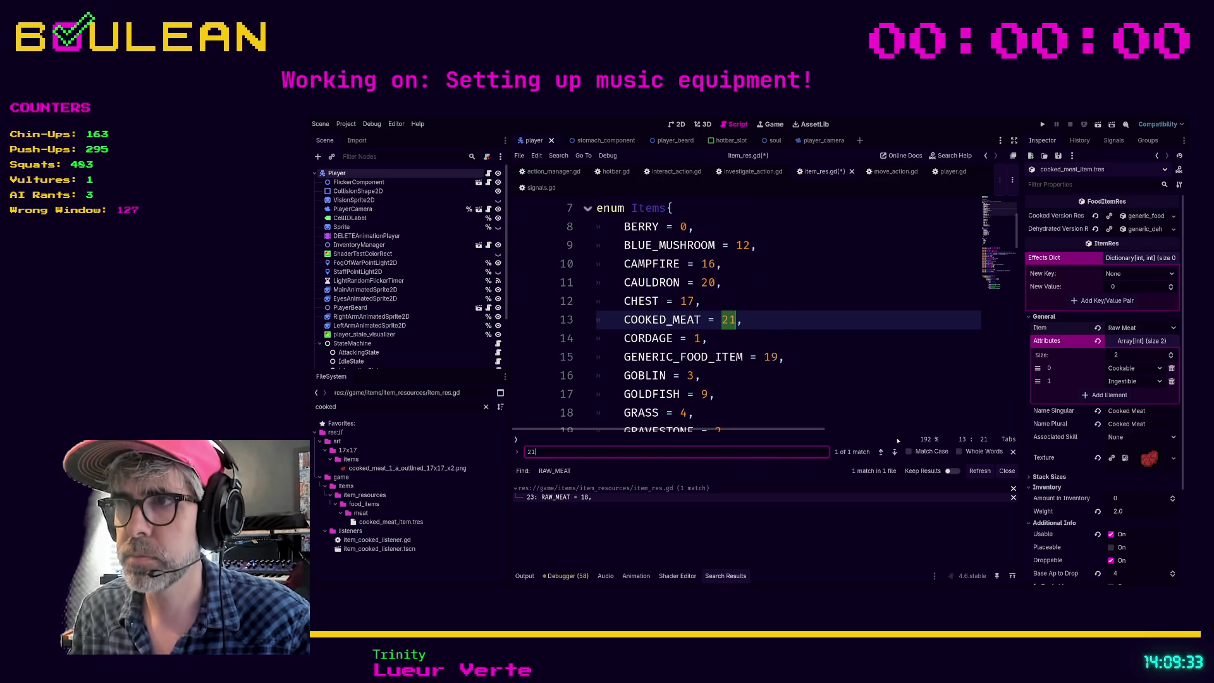
left_click(715, 394)
key("ctrl+s")
Check cooked_meat_item.tres, then filter the FileSystem by 'raw' and open raw_meat_item.tres's effects dictionary
left_click(390, 522)
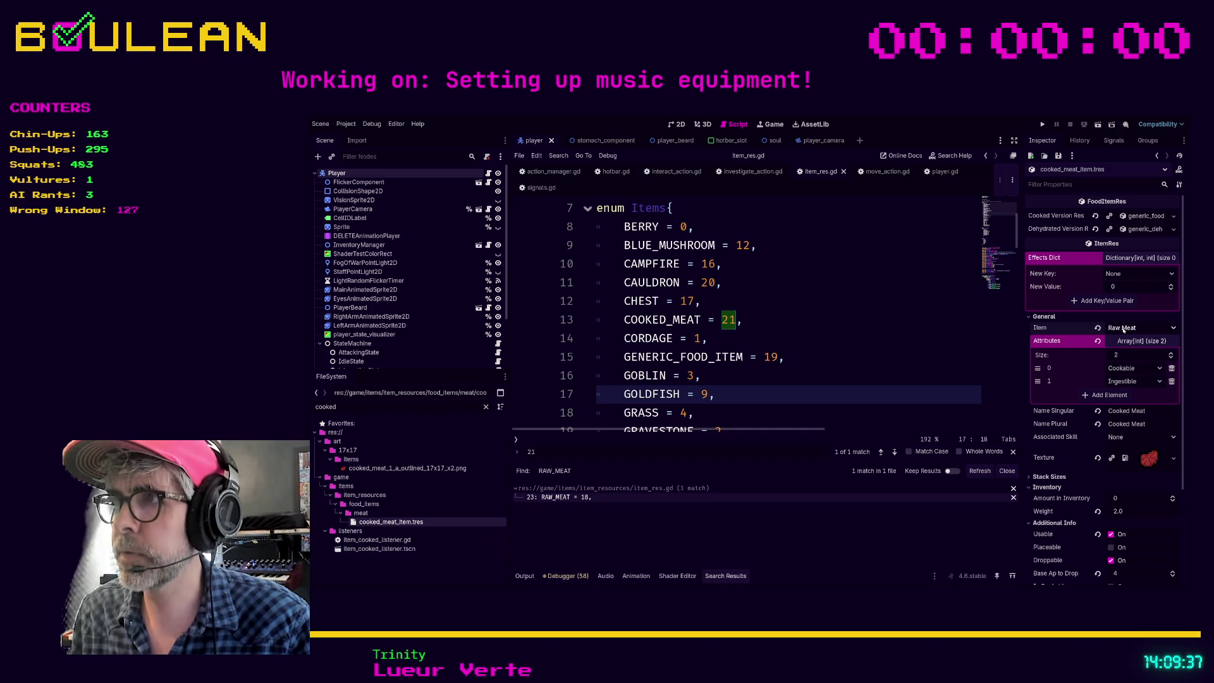
left_click(769, 321)
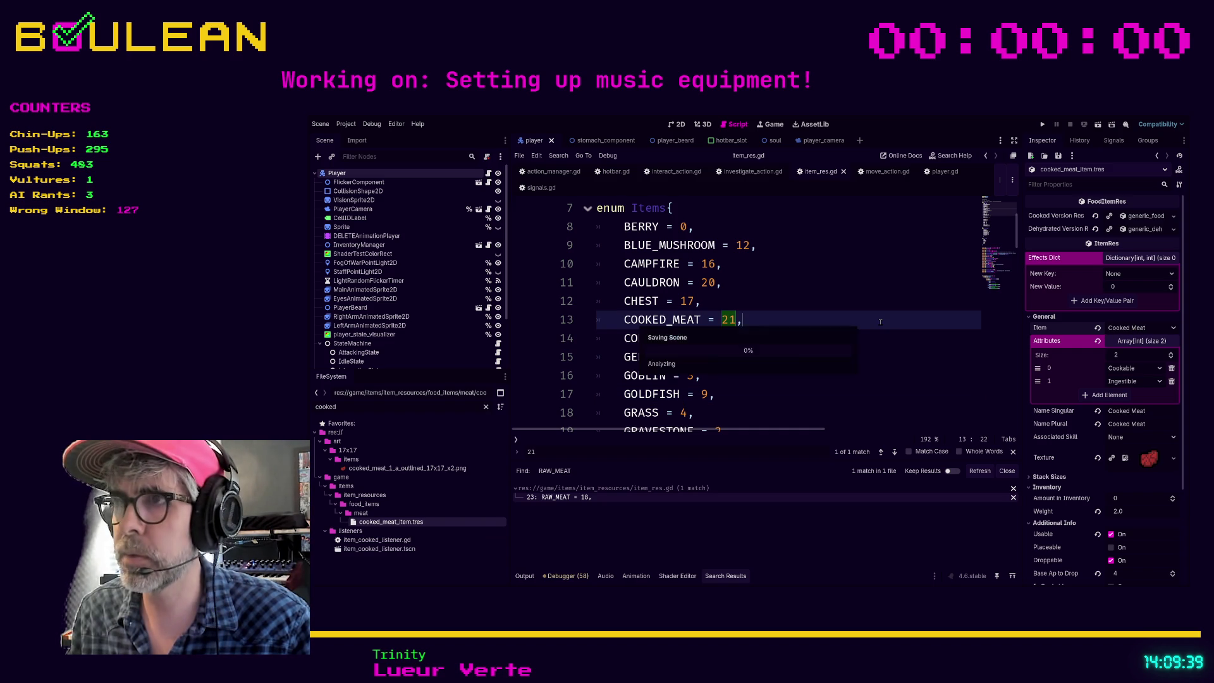
key("ctrl+a")
type("raw")
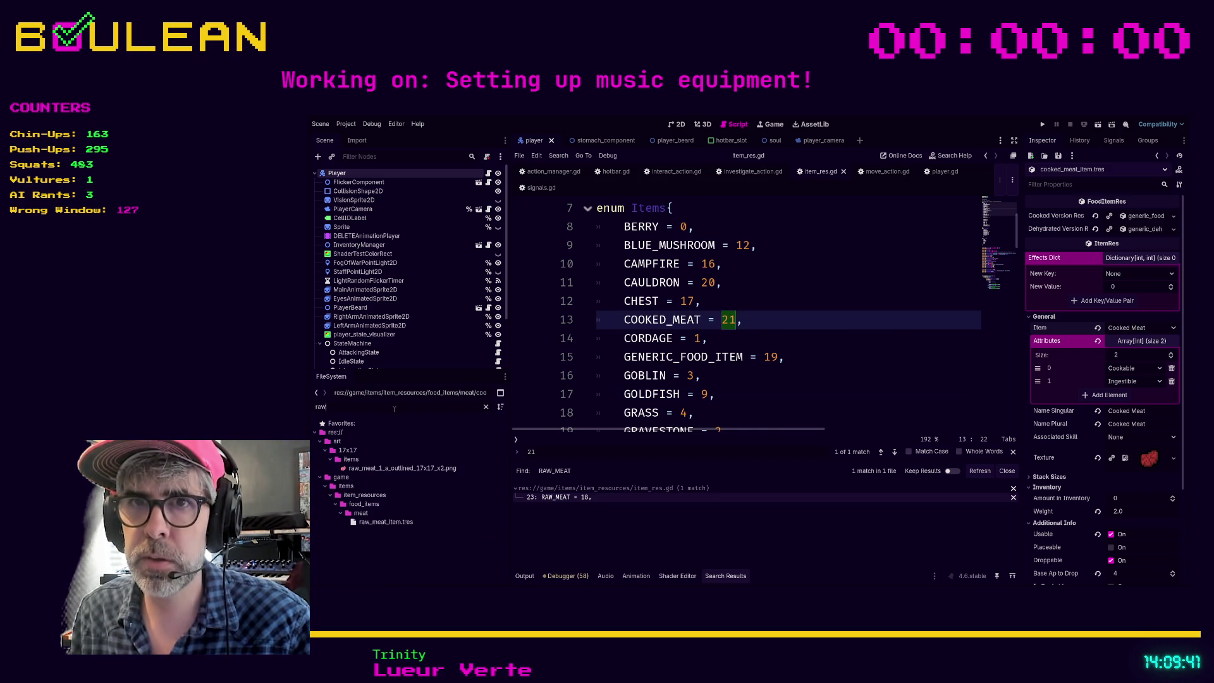
left_click(378, 522)
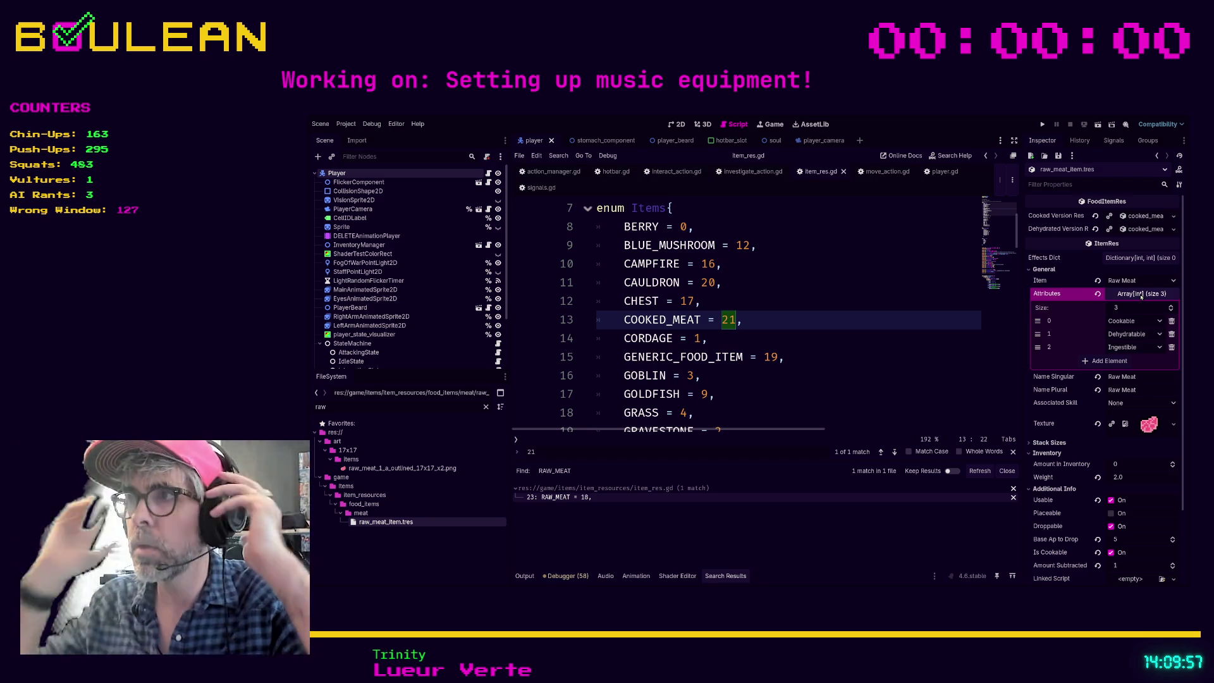
left_click(1138, 260)
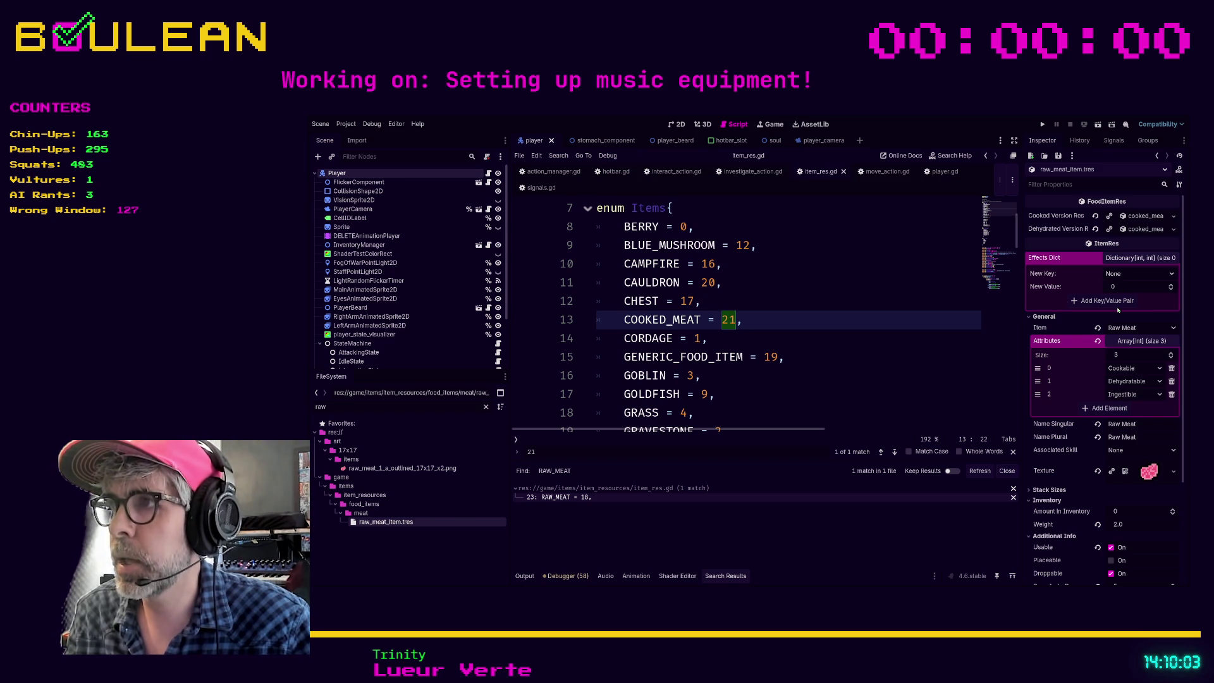
Give raw meat the effects Health -10 and Hunger 10, then launch a playtest with F5
scroll(1126, 278, "down", 1)
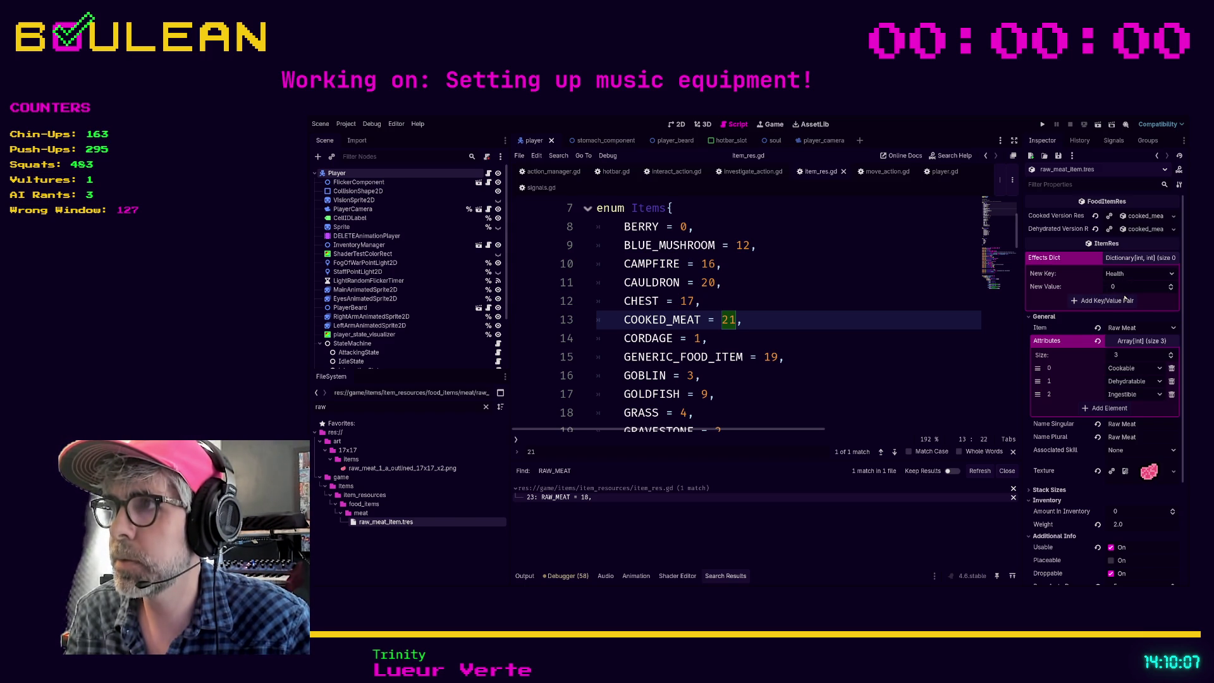
key("Tab")
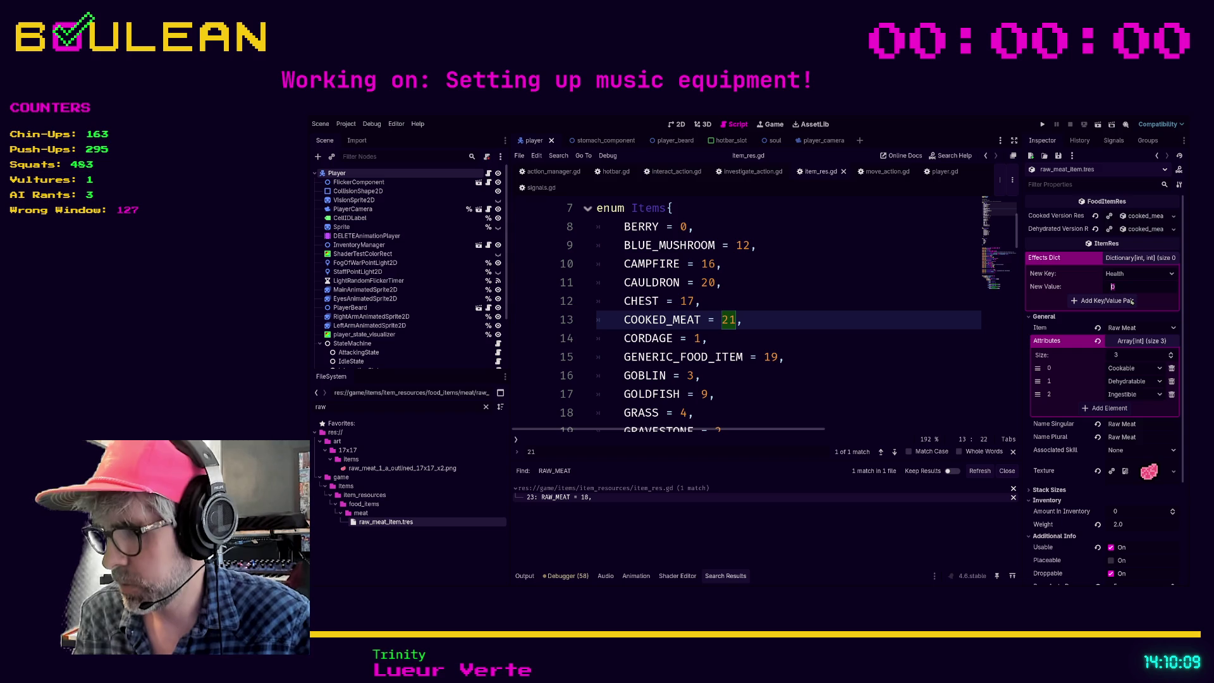
type("-1")
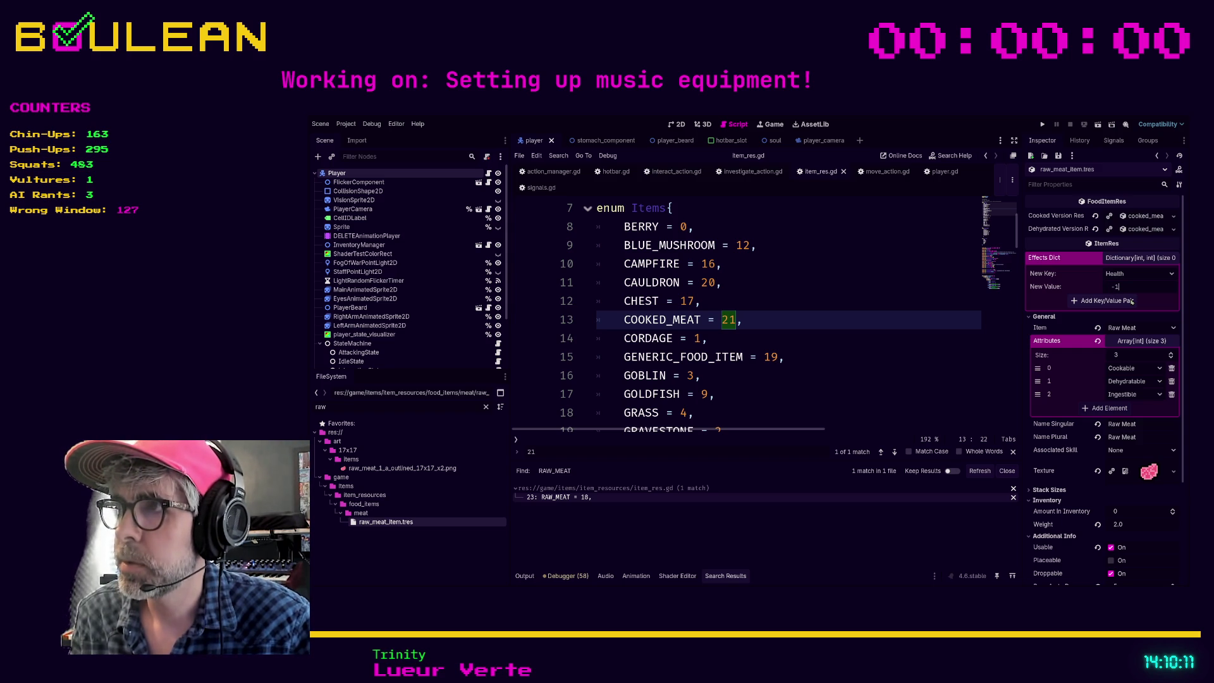
type("0")
left_click(1122, 302)
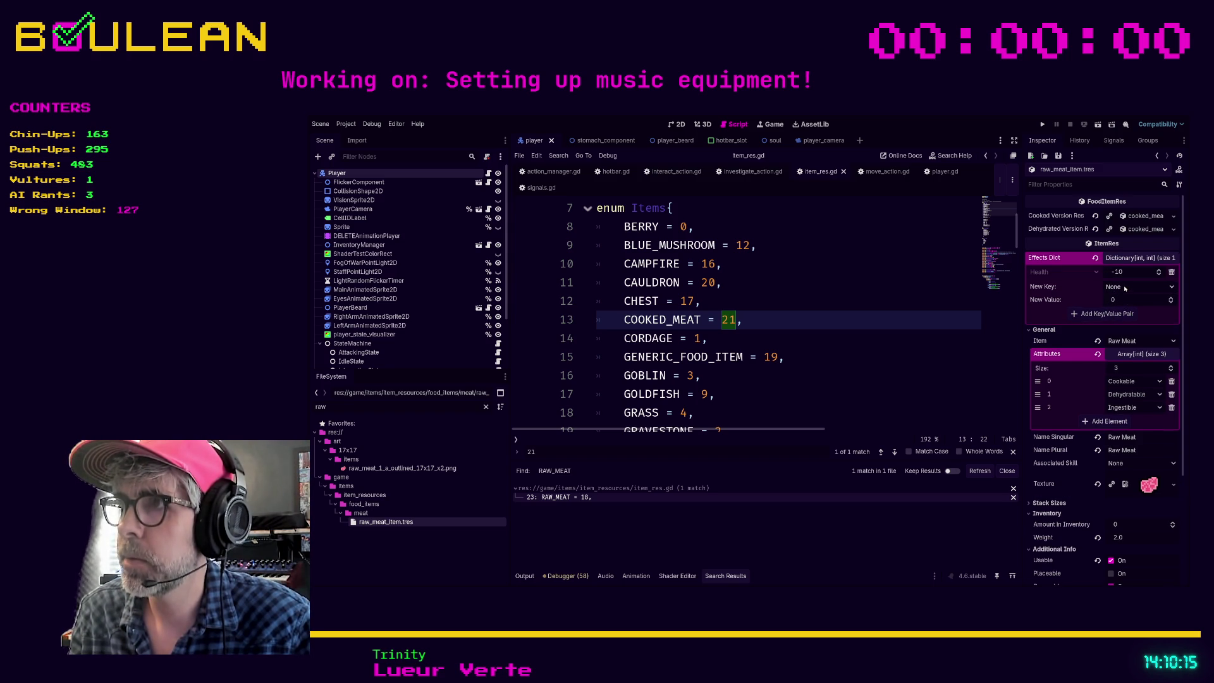
scroll(1123, 286, "down", 1)
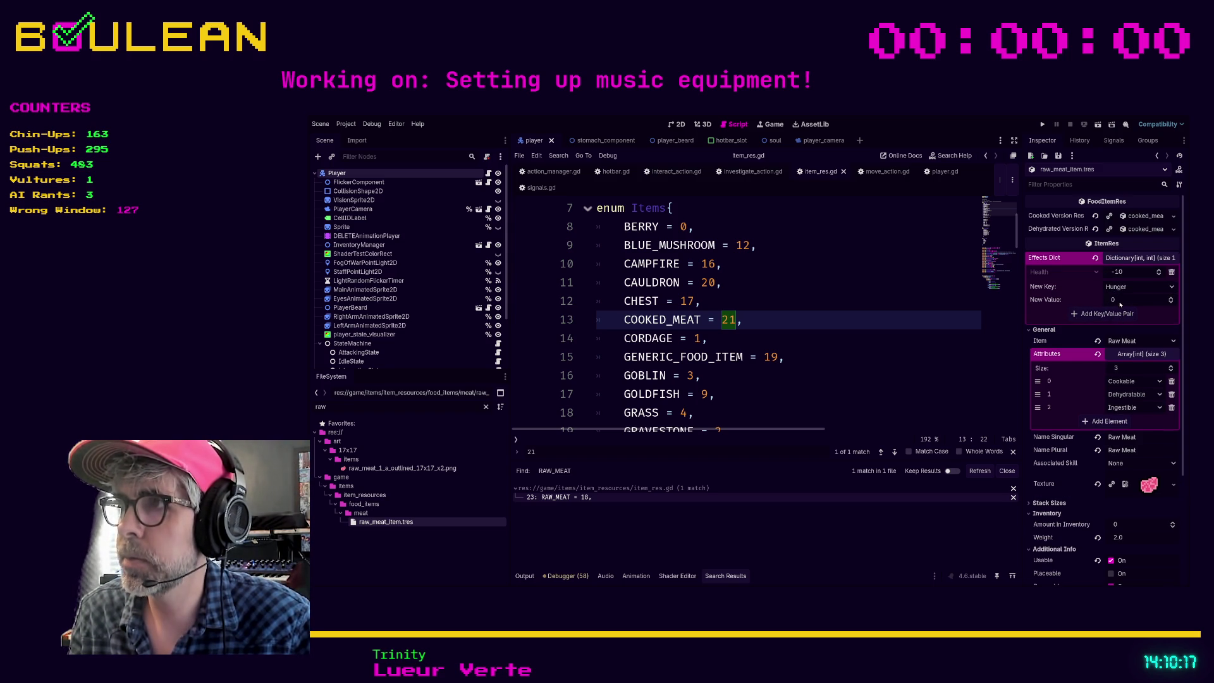
type("5")
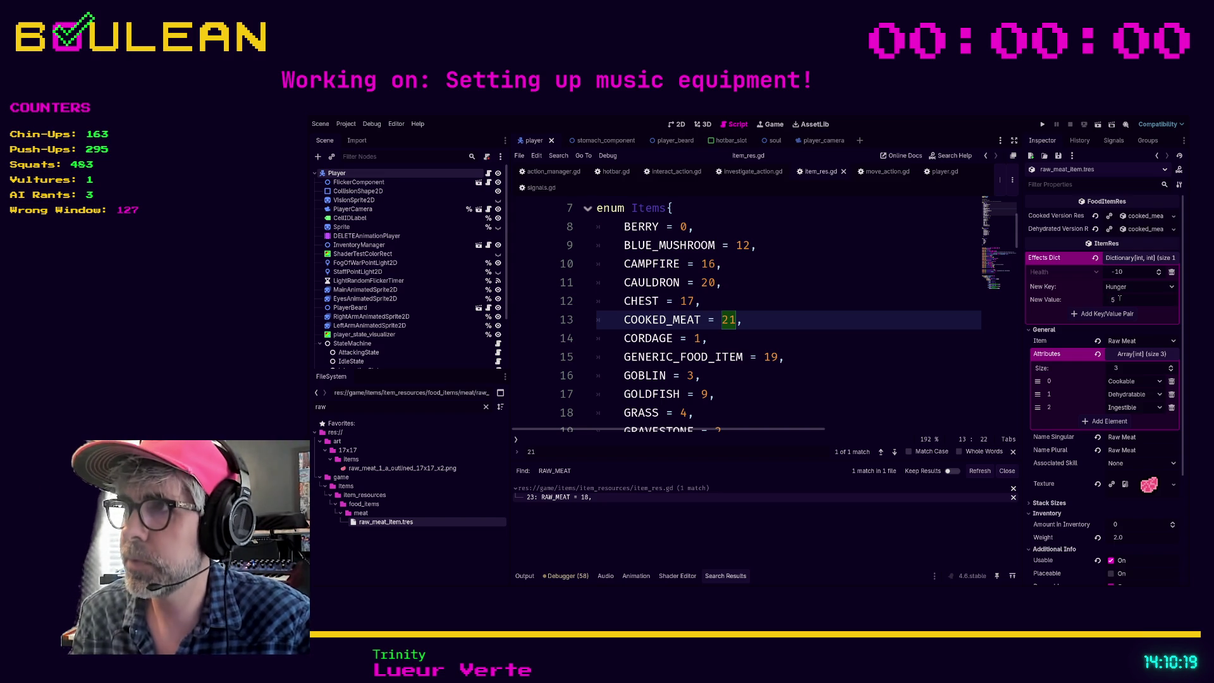
left_click(1105, 314)
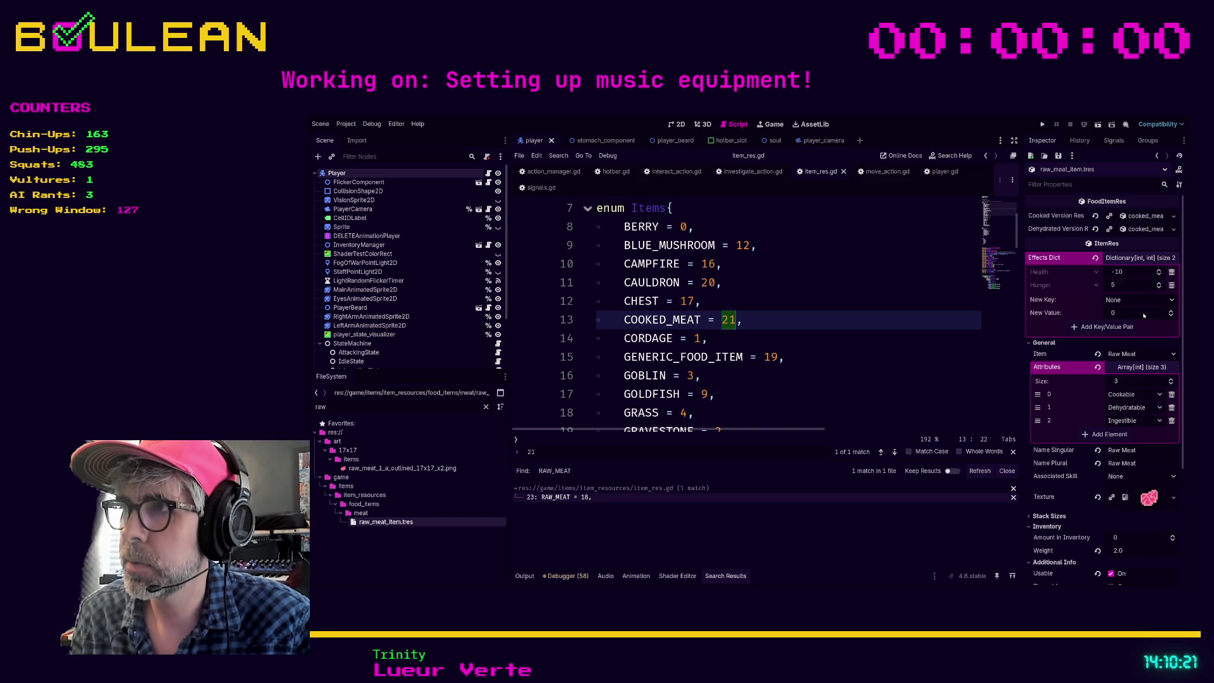
type("10")
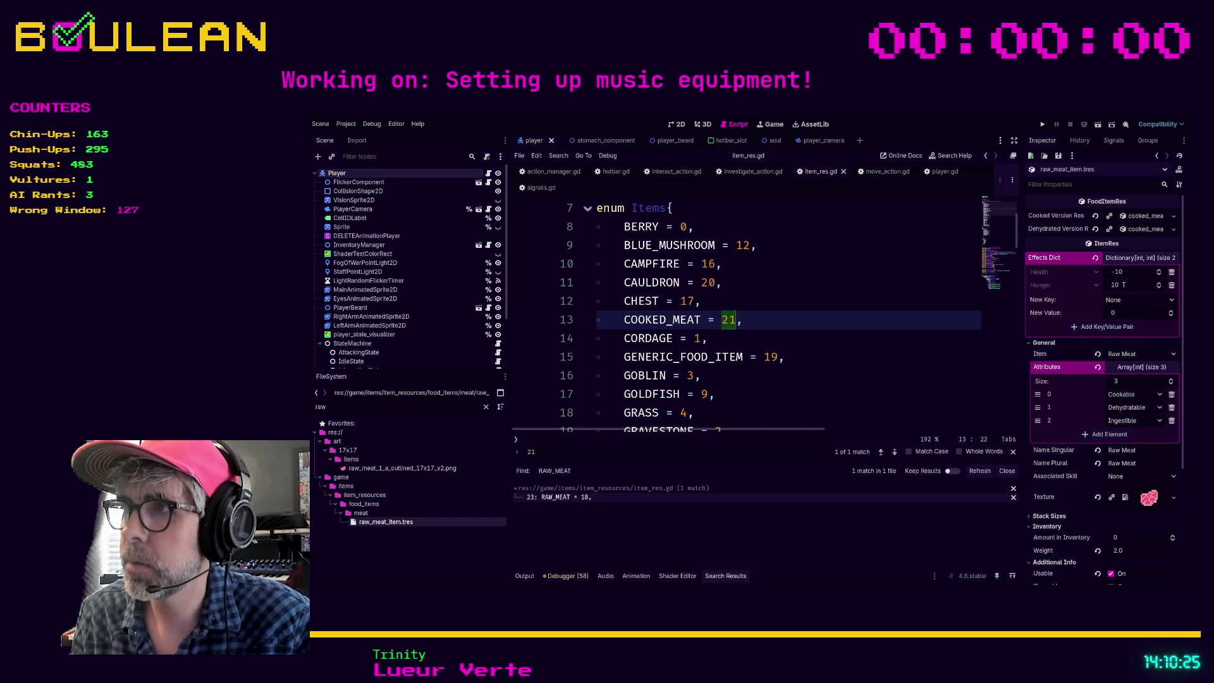
left_click(904, 300)
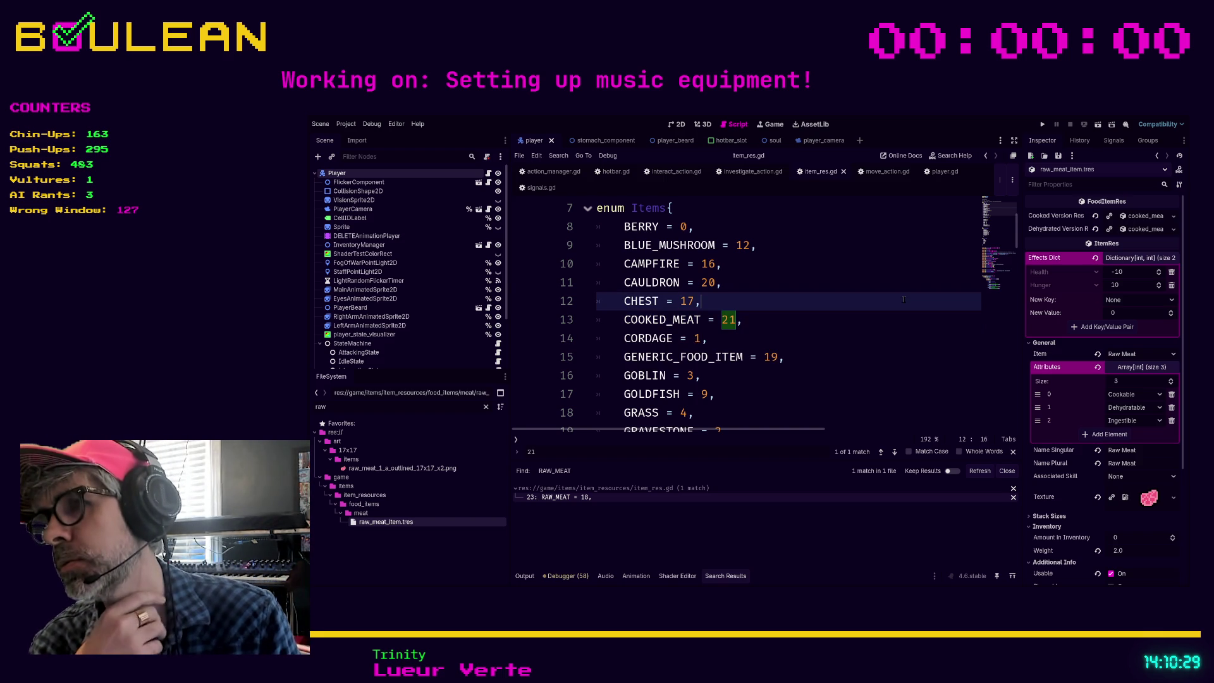
key("F5")
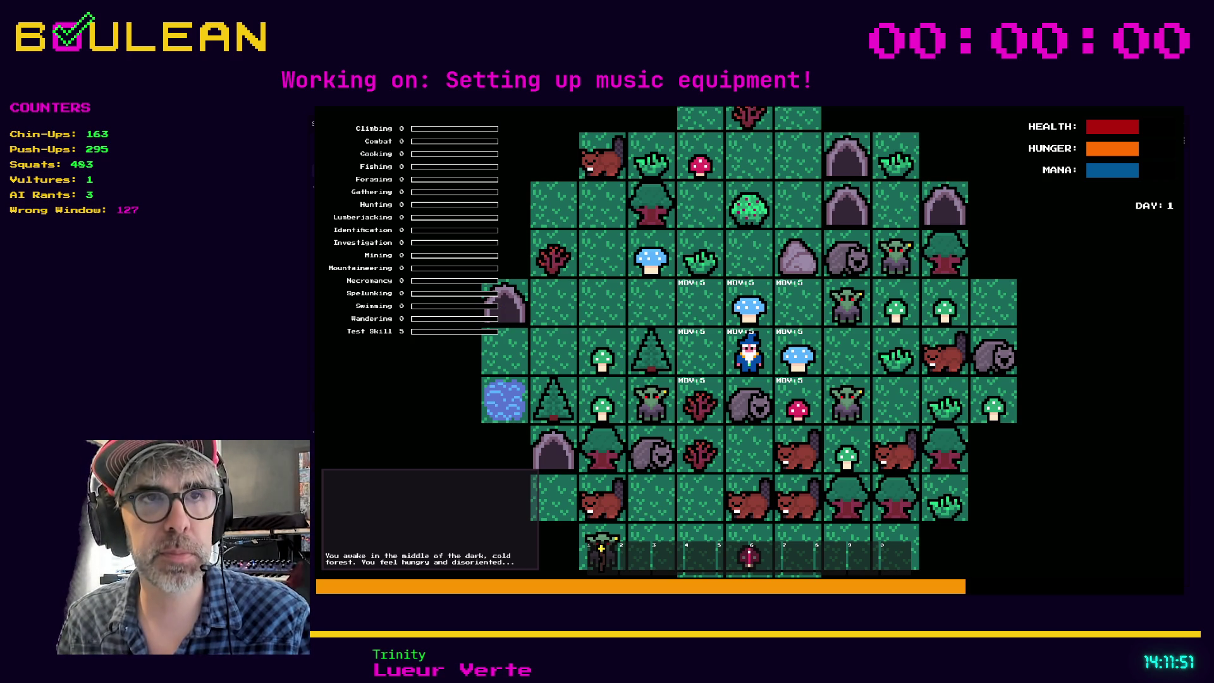
Close the running playtest window with Alt+F4
key("alt+F4")
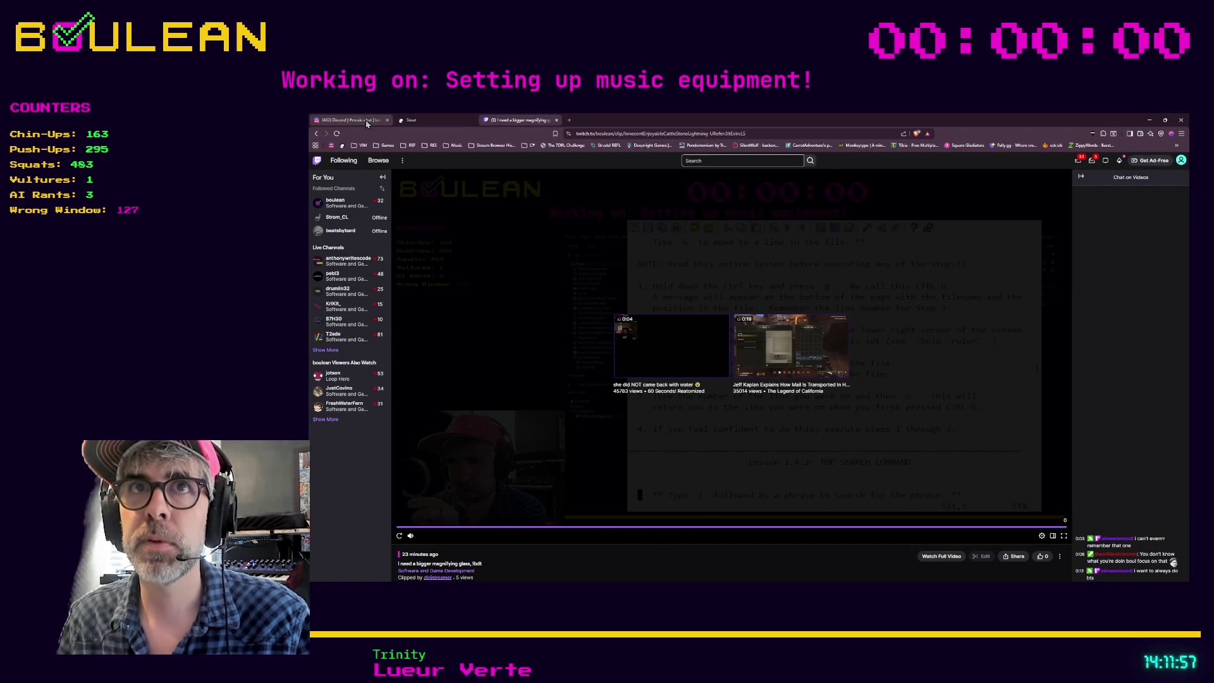
Bring up Discord in the browser and open the pets-pets-pets-and-misc-animals channel
left_click(337, 134)
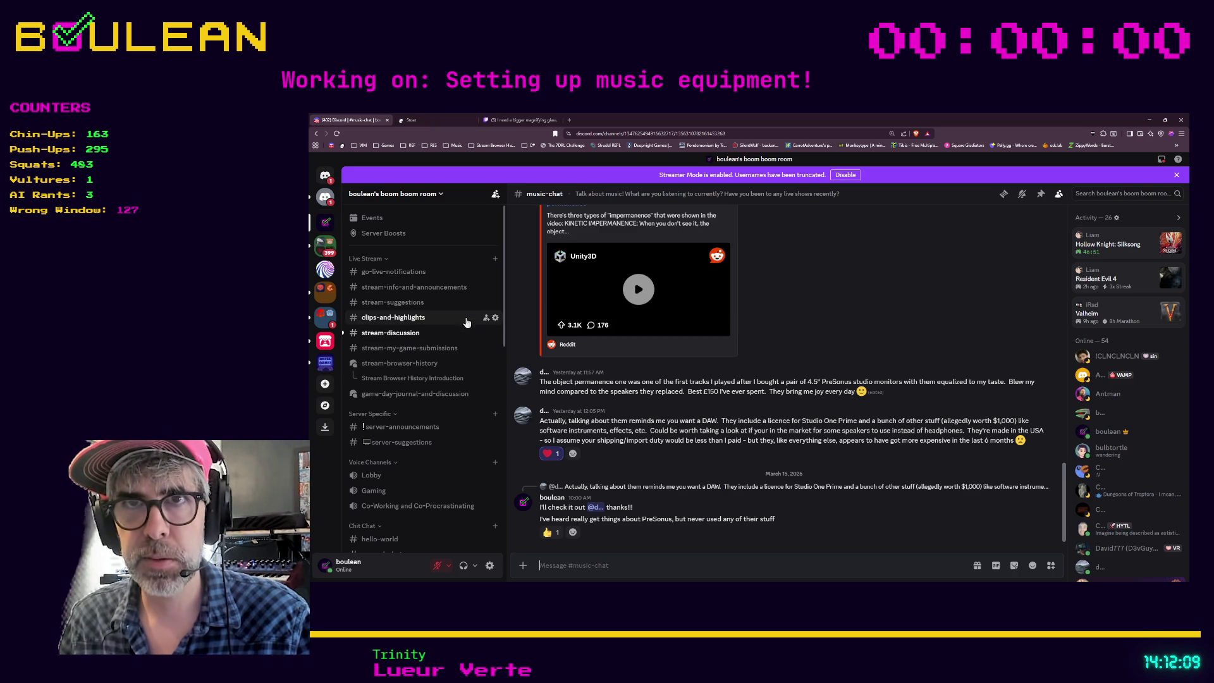
scroll(447, 345, "down", 3)
scroll(447, 345, "down", 8)
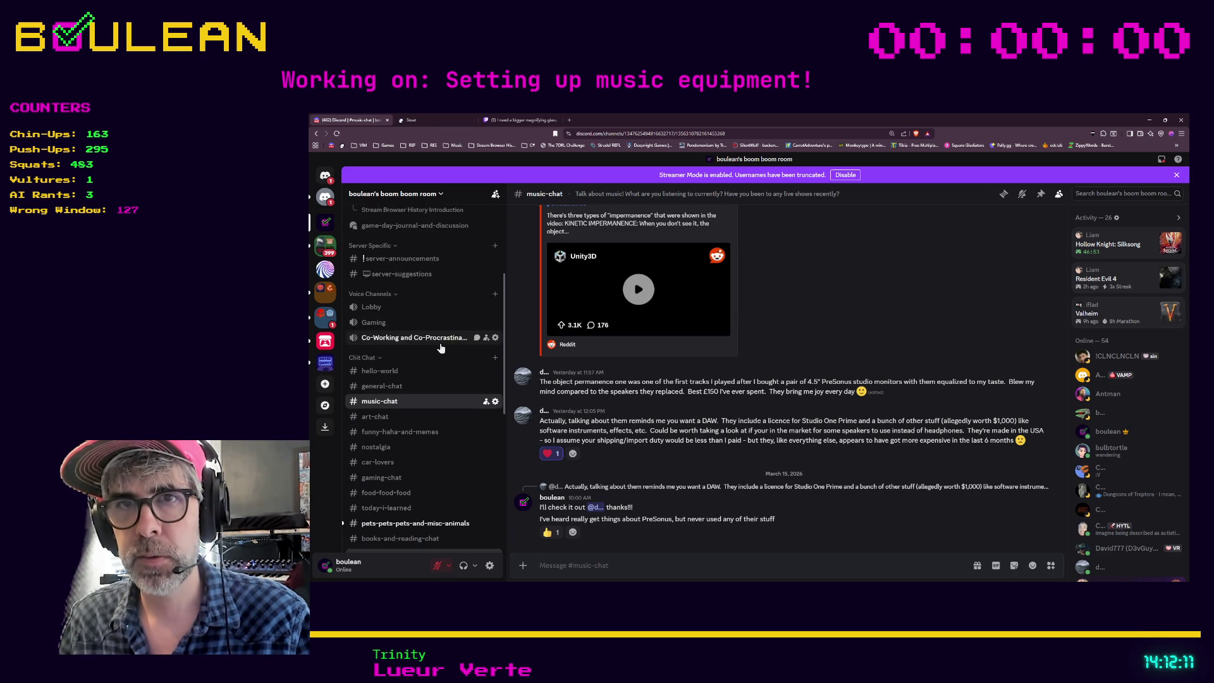
left_click(417, 424)
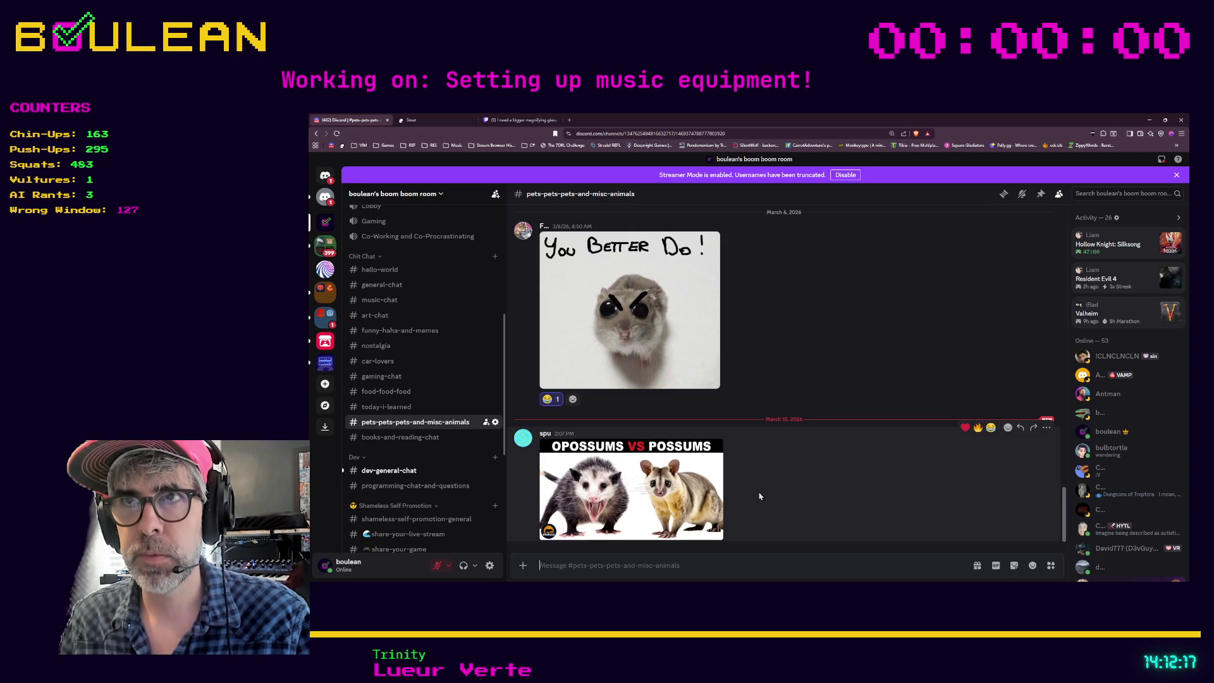
View the Opossums vs Possums image full size, then minimize the viewer and return to Godot
left_click(619, 489)
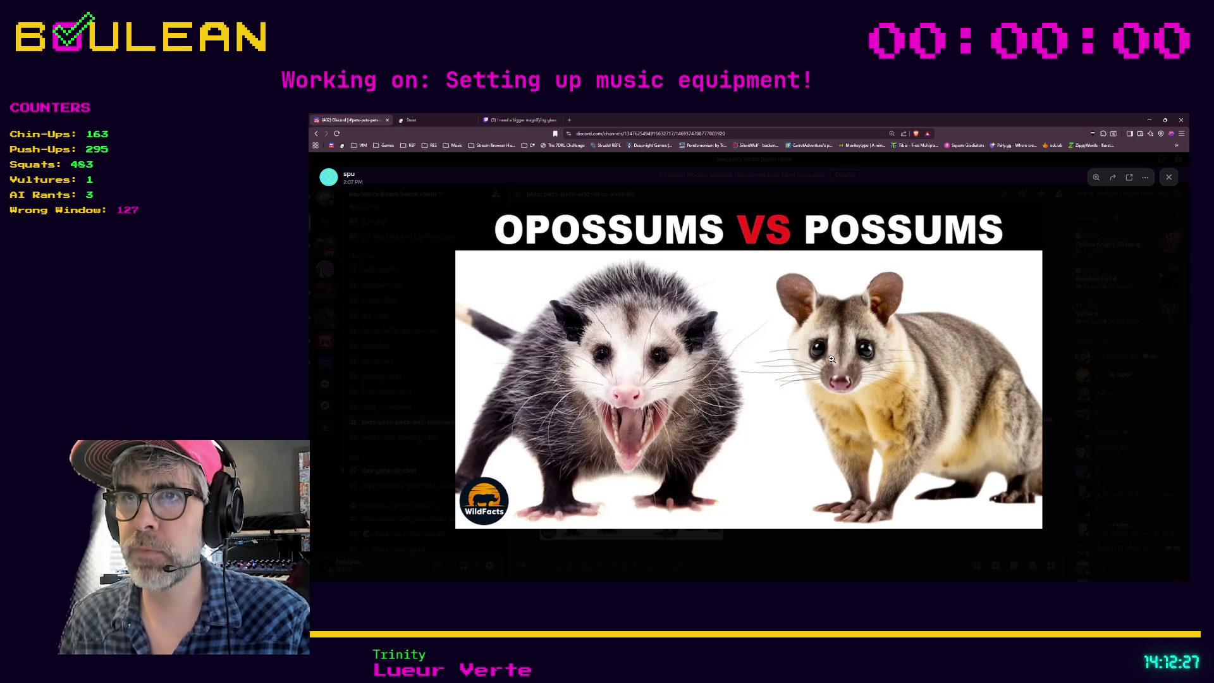
left_click(1055, 381)
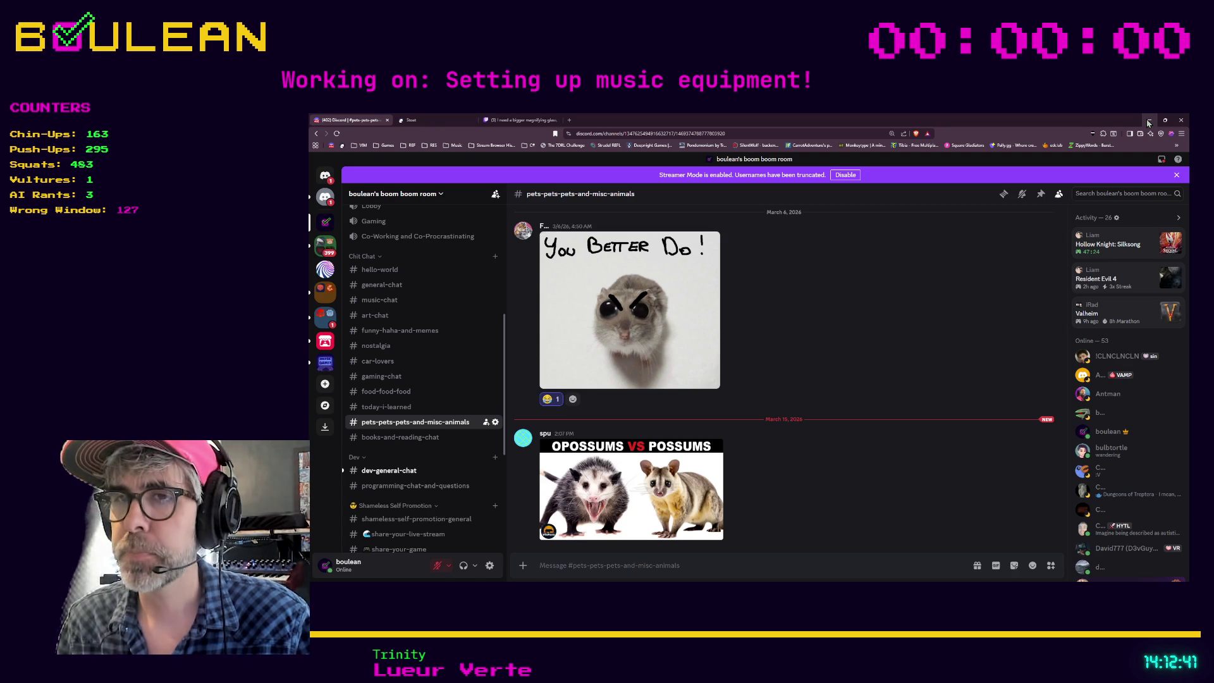
left_click(573, 451)
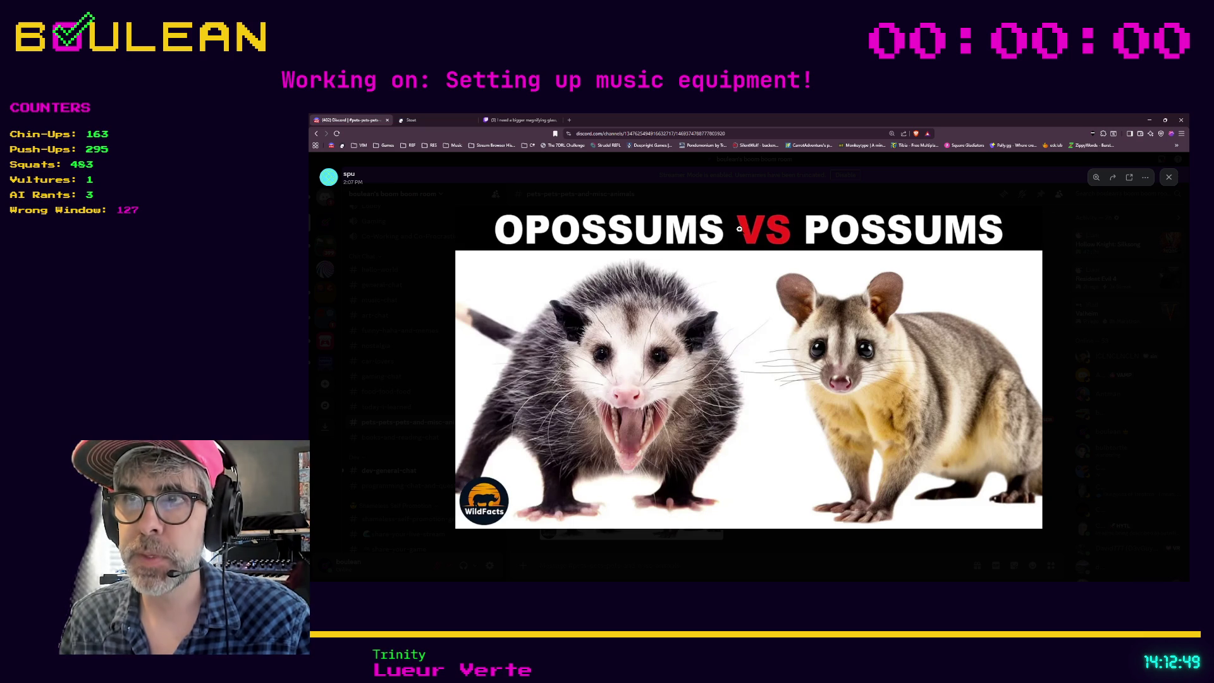
left_click(1148, 121)
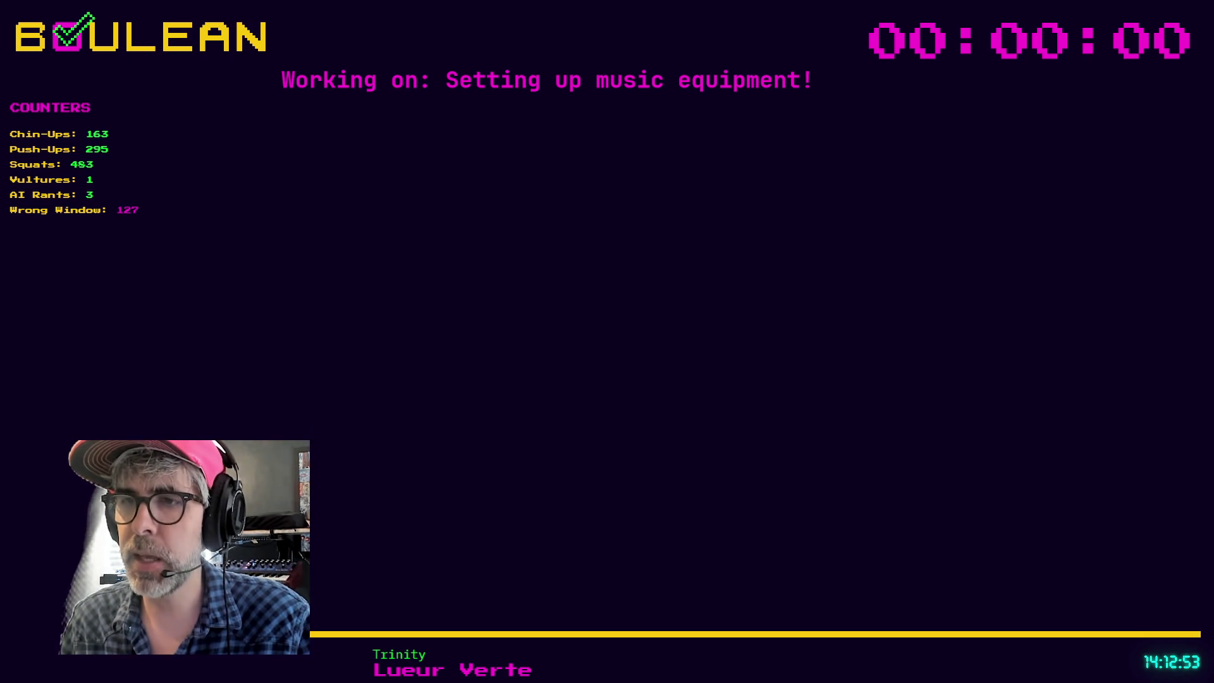
key("alt+Tab")
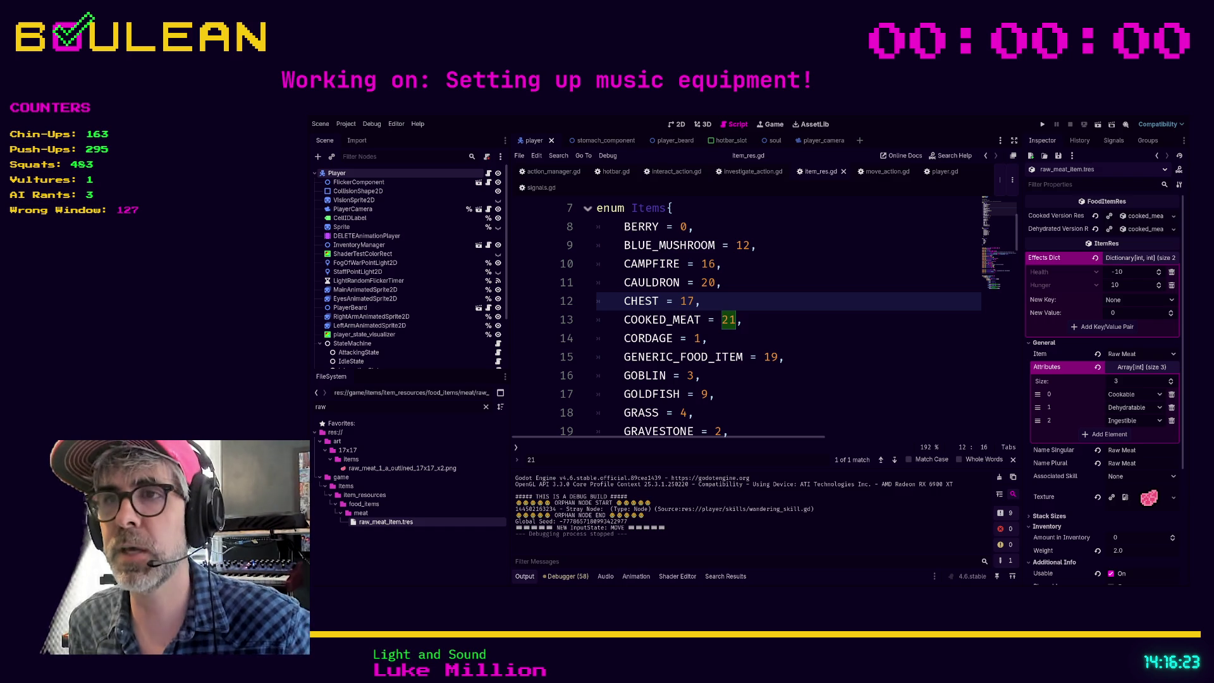
Launch the game with F5 and kill the beaver beside the wizard
left_click(797, 383)
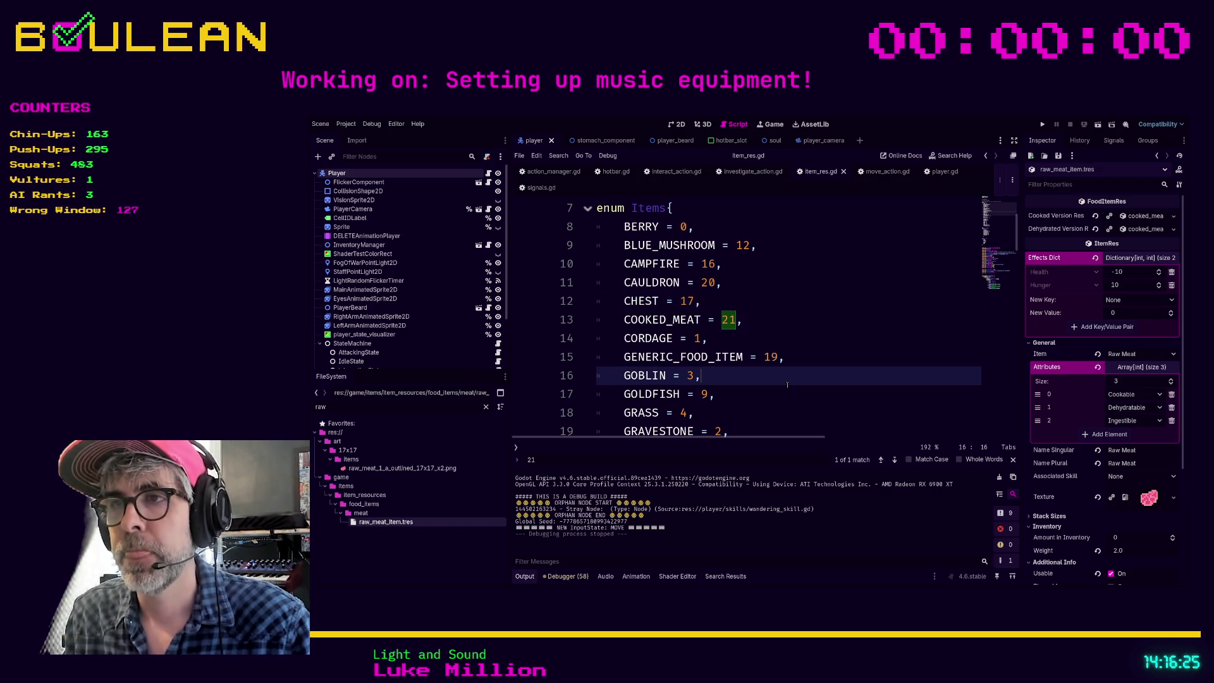
key("F5")
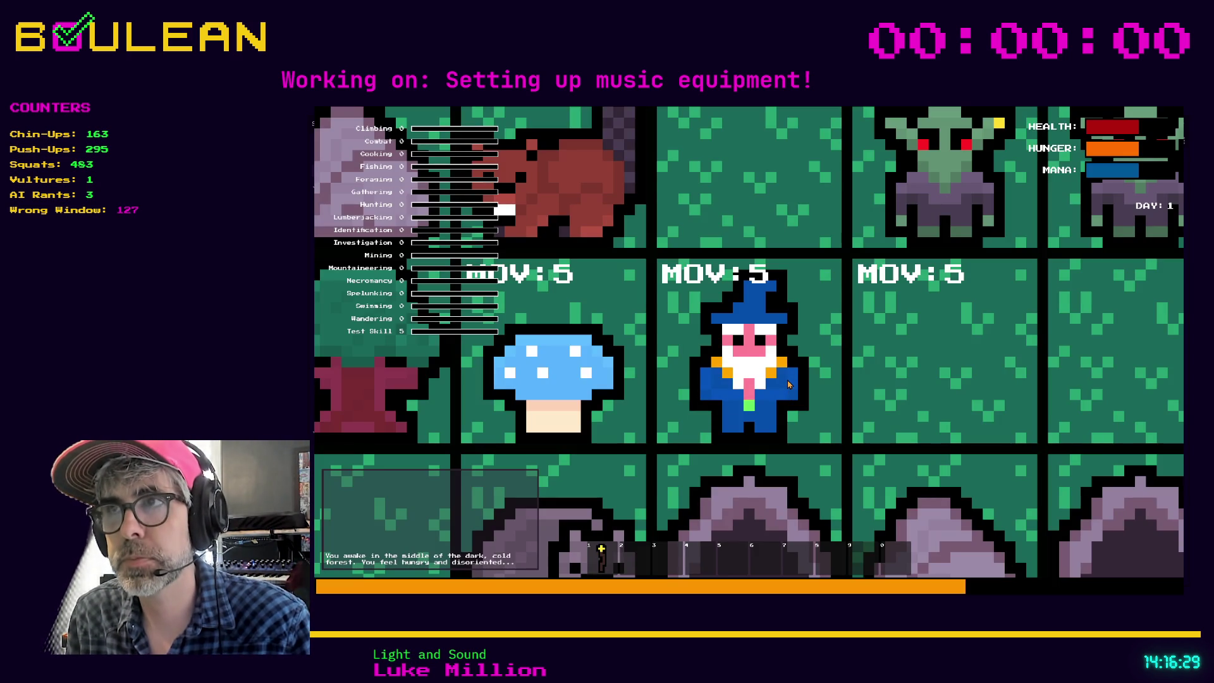
key("Up")
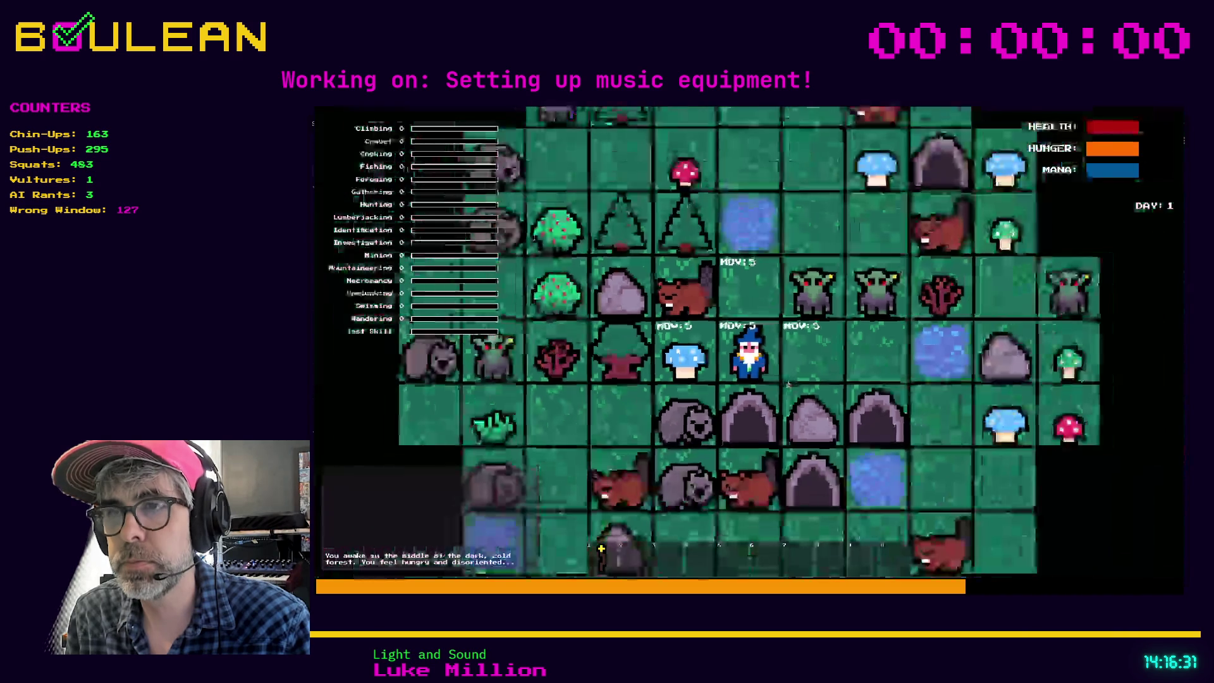
key("Left")
key("Left")
key("Left")
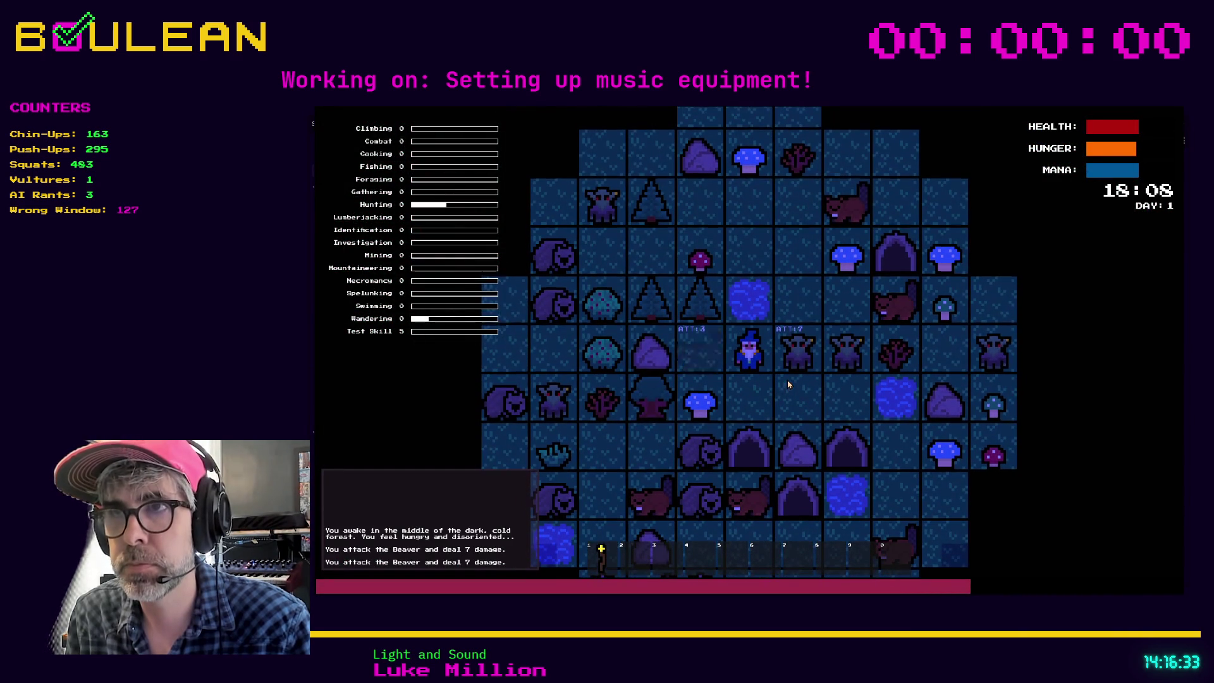
key("Left")
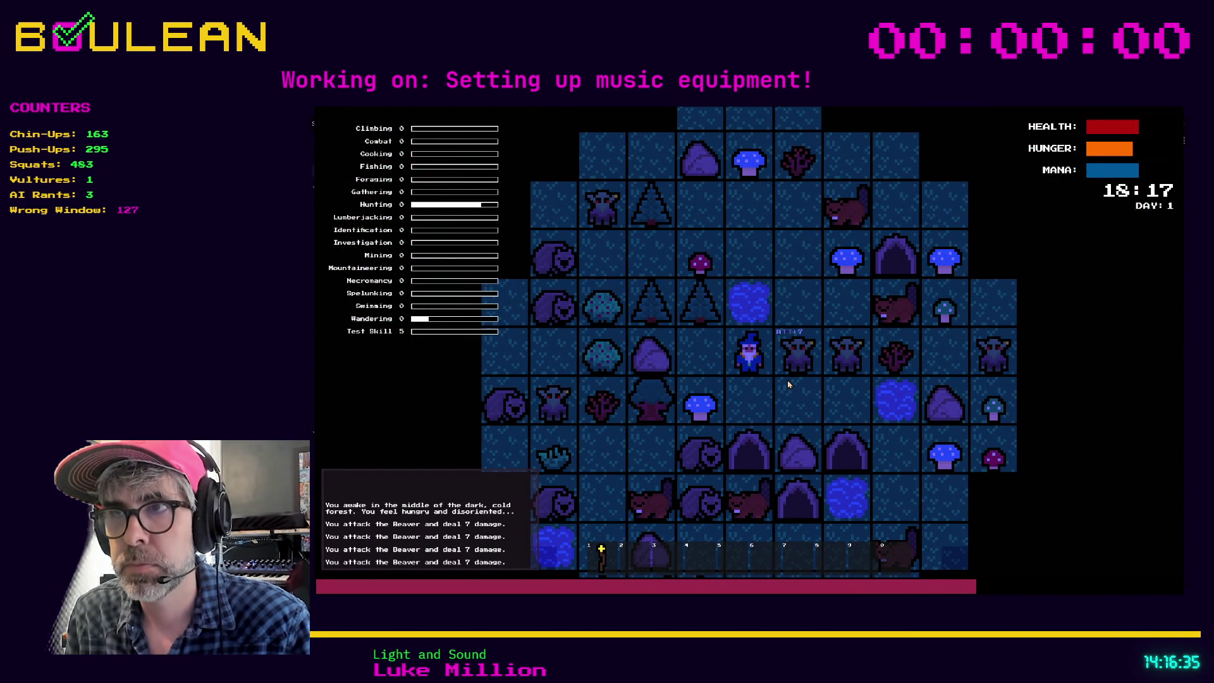
key("Down")
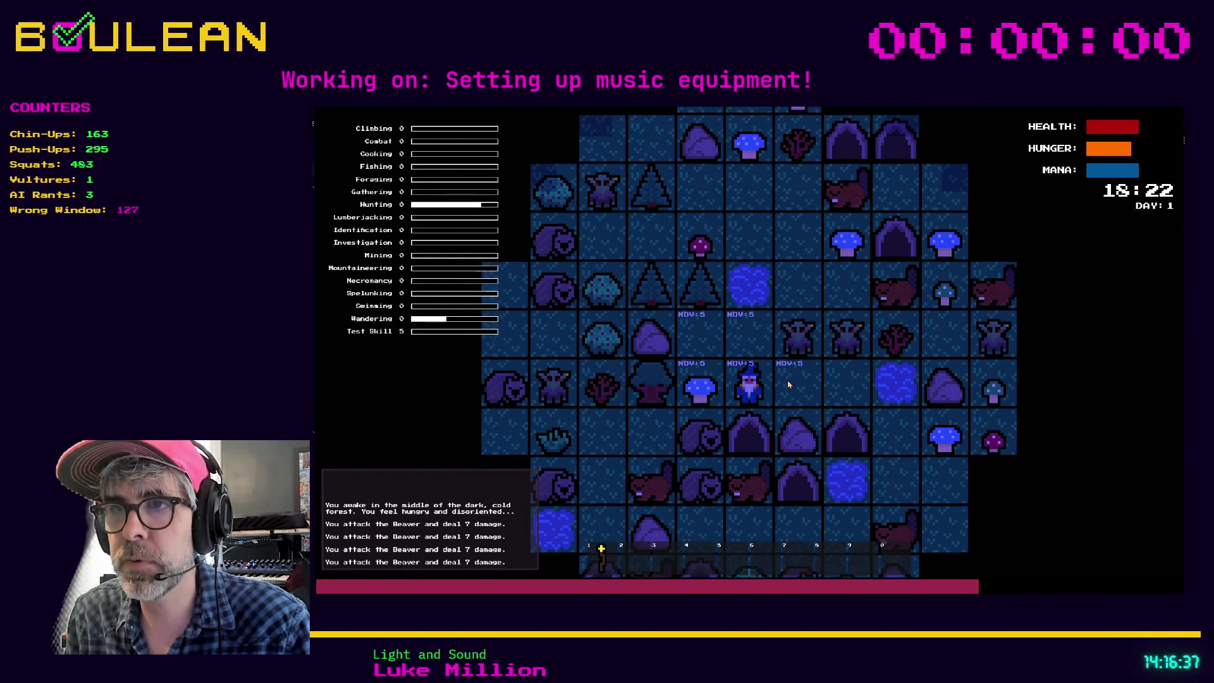
Collect a Blue Mushroom, kill the Wombat for Raw Meat, gather a Stick and Grass, and view the crafting recipes
key("Left")
key("Left")
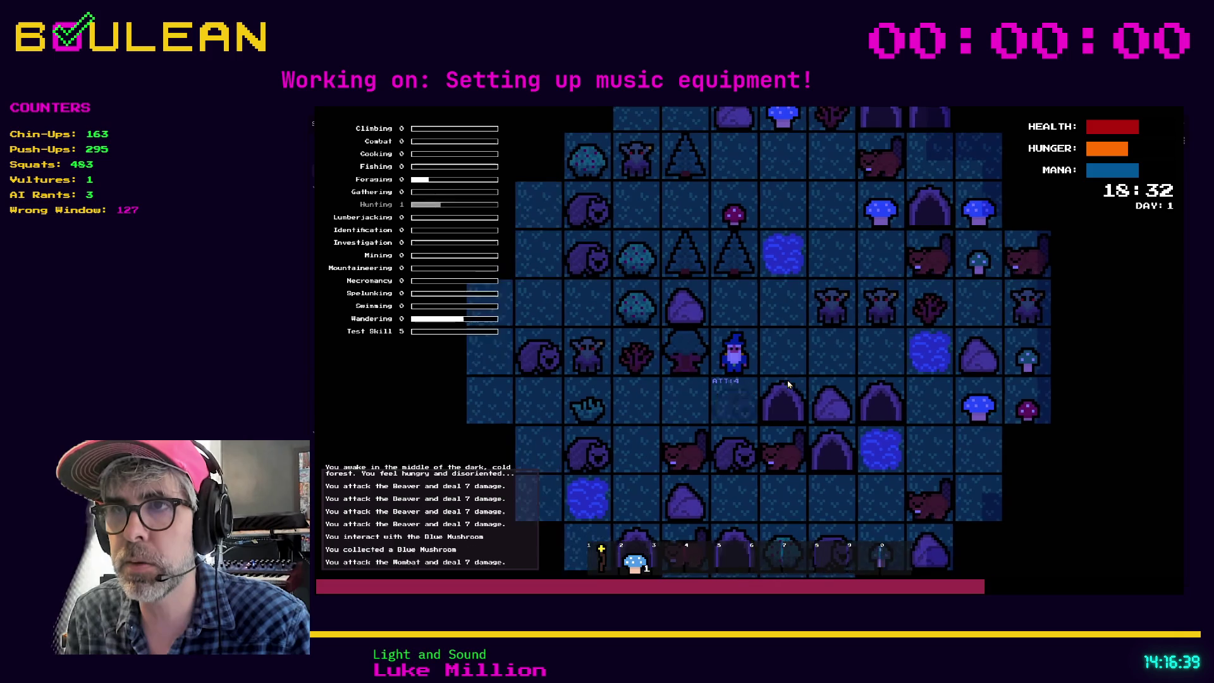
key("Down")
key("Down")
key("Down")
key("Down")
key("Down")
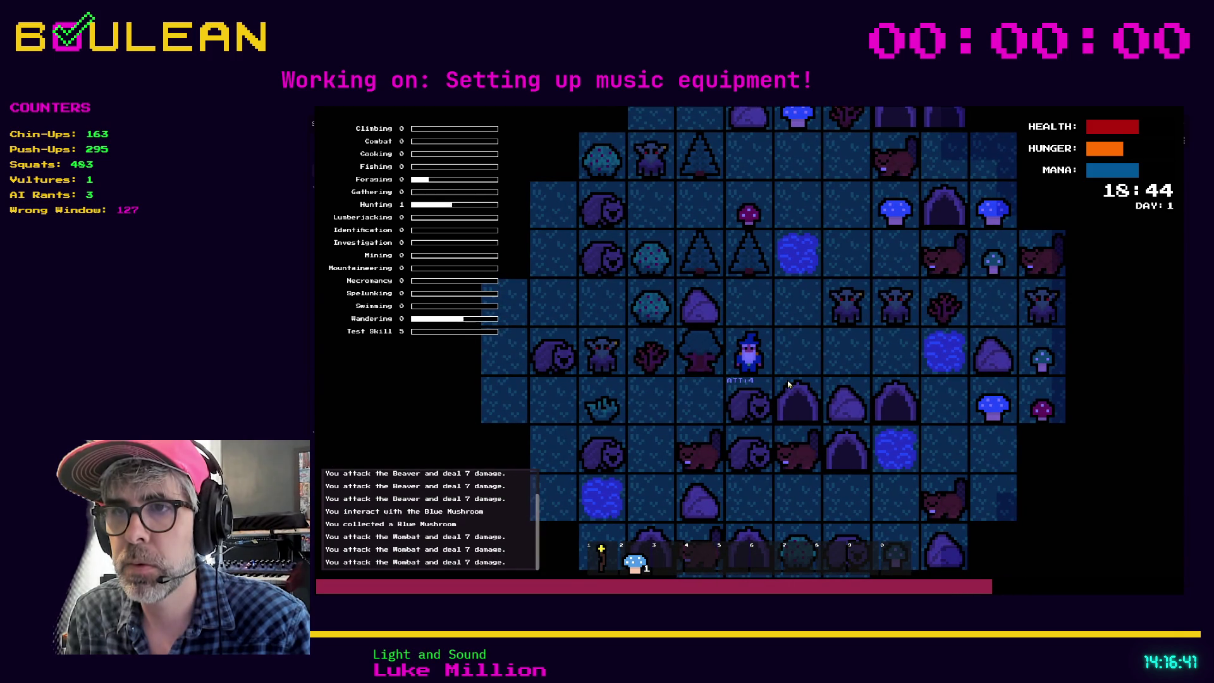
key("Left")
key("Left")
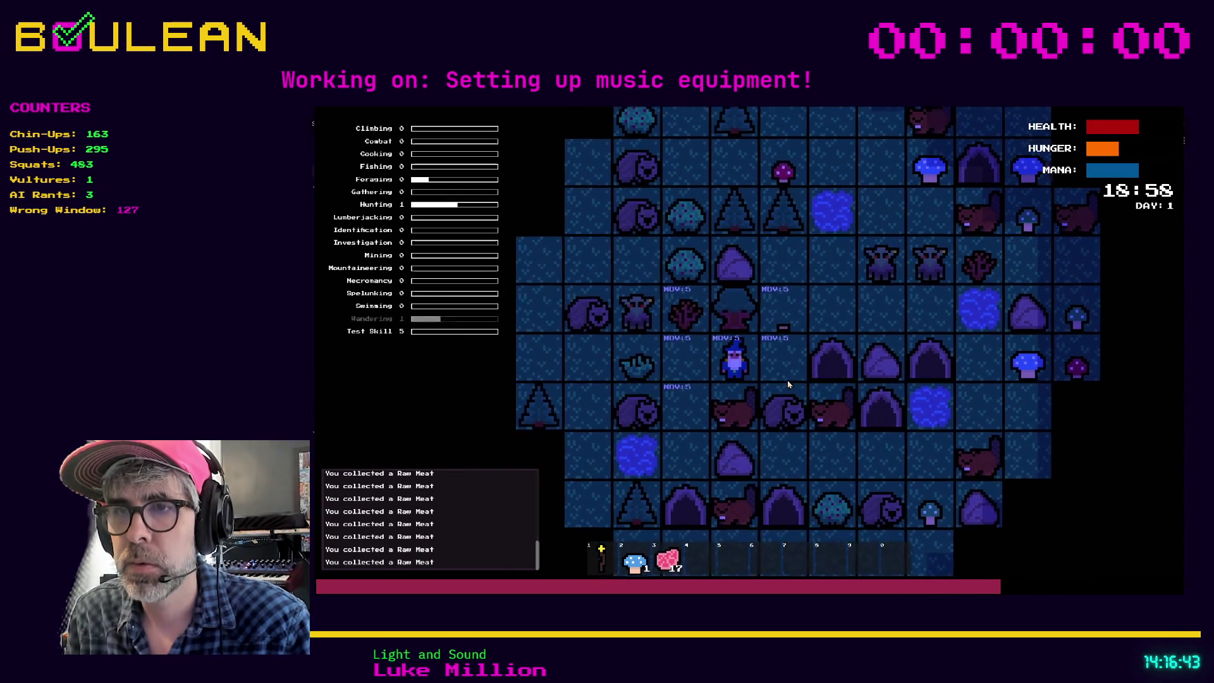
key("Left")
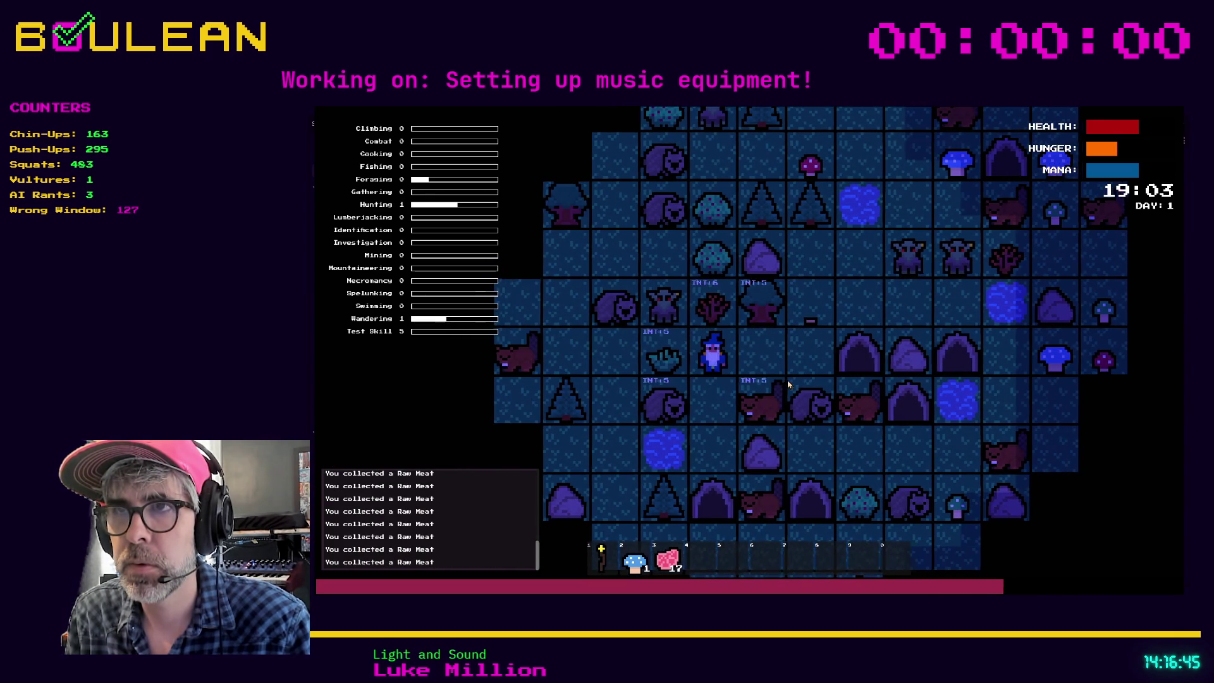
key("Up")
key("Up")
key("Left")
key("Left")
key("c")
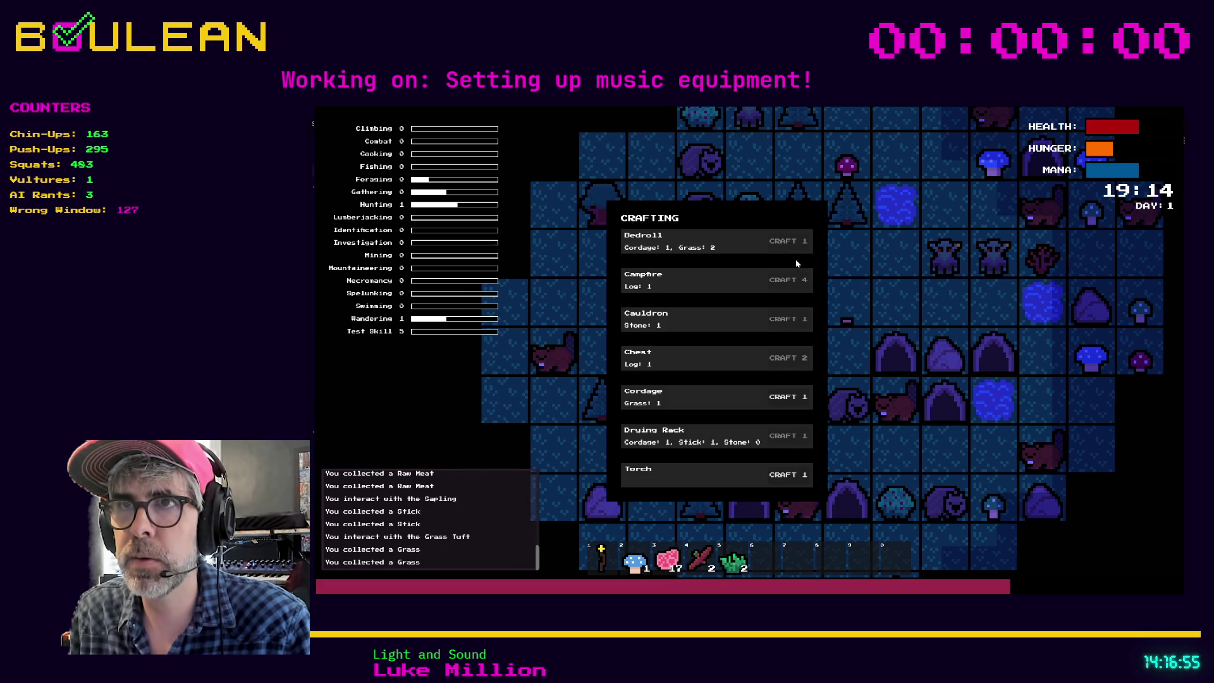
Fell the tree above the wizard for Logs and eat a Raw Meat to test it
key("Escape")
key("Right")
key("Up")
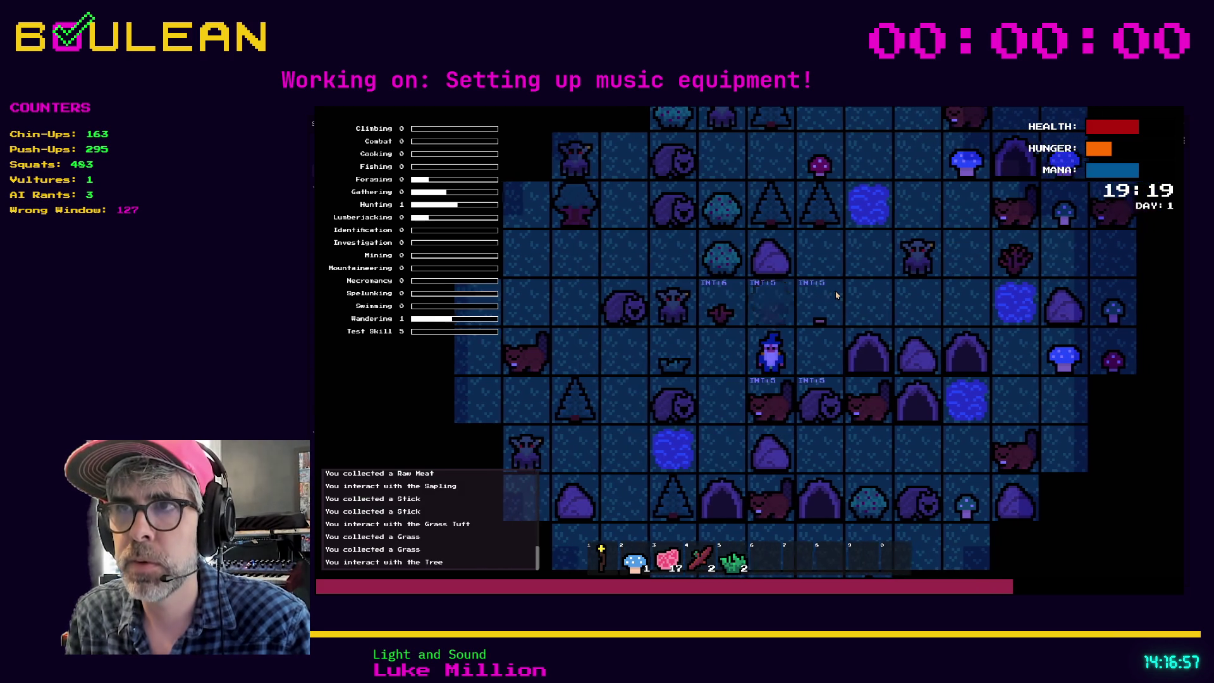
key("Up")
key("Up")
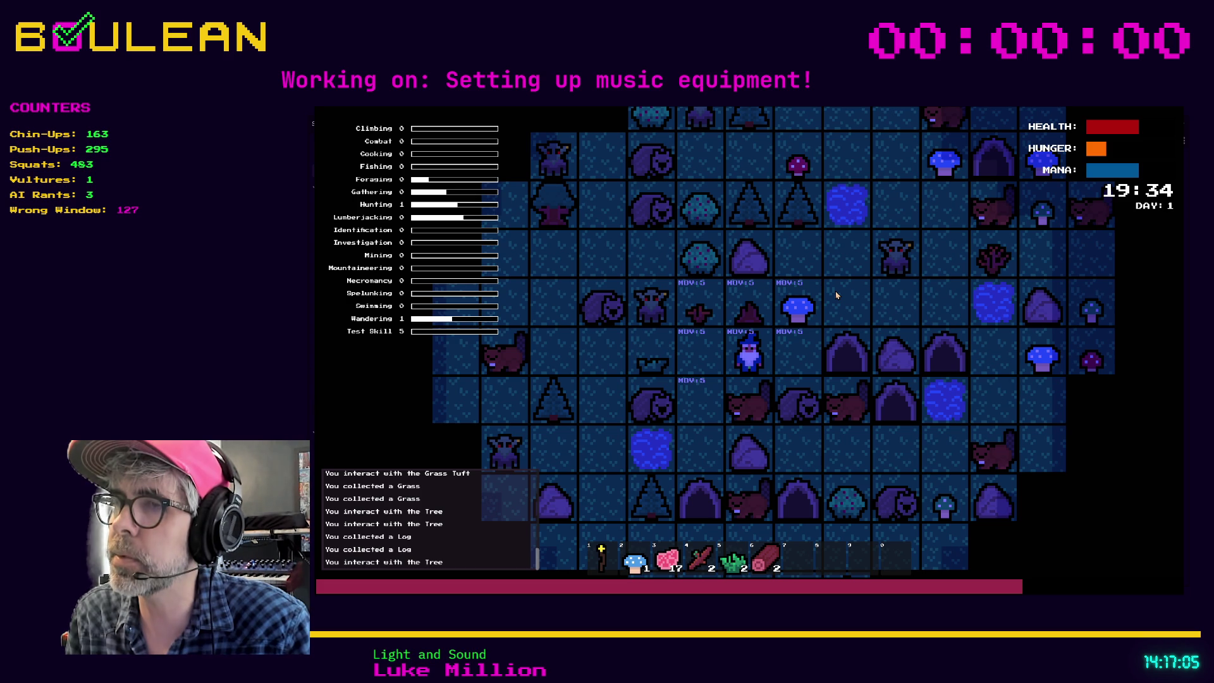
key("3")
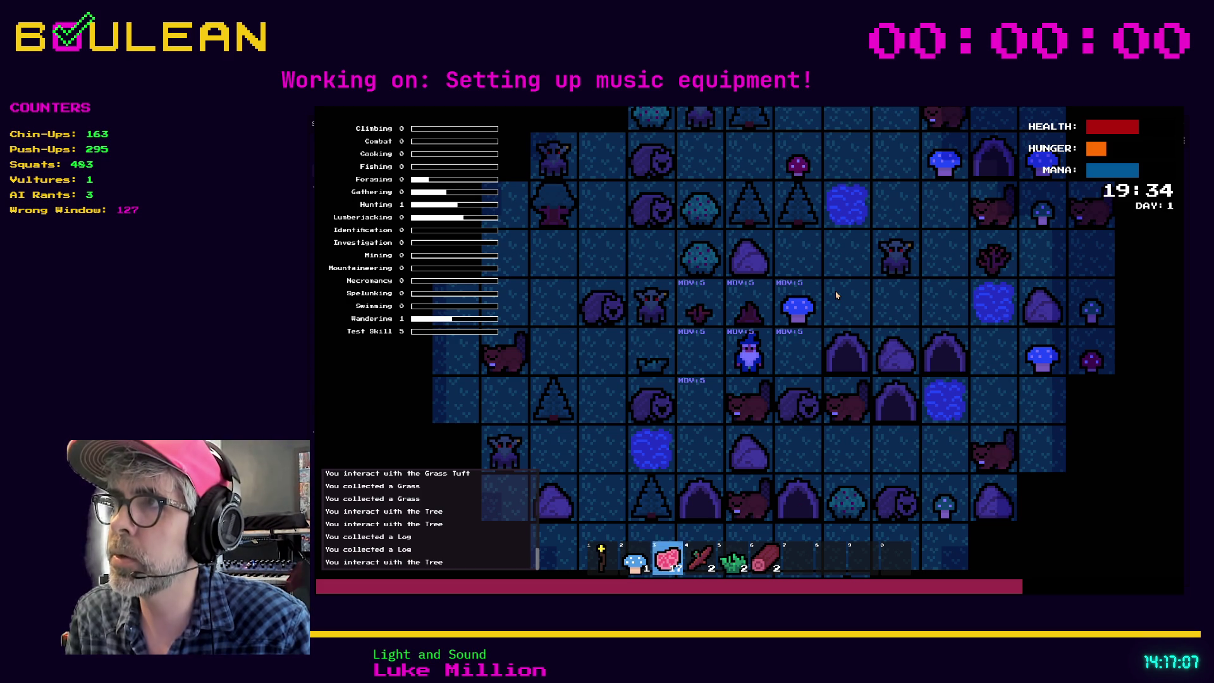
key("e")
key("e")
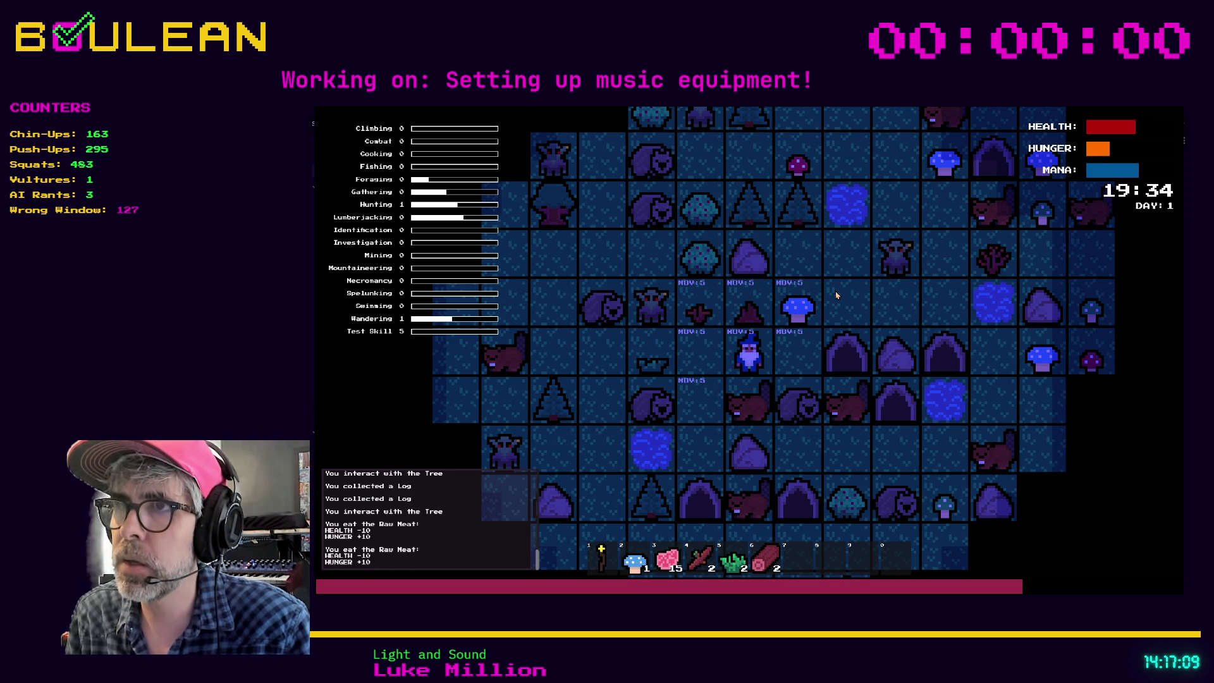
Craft and place a Campfire, cook and eat two Cooked Meat, then close the game
key("c")
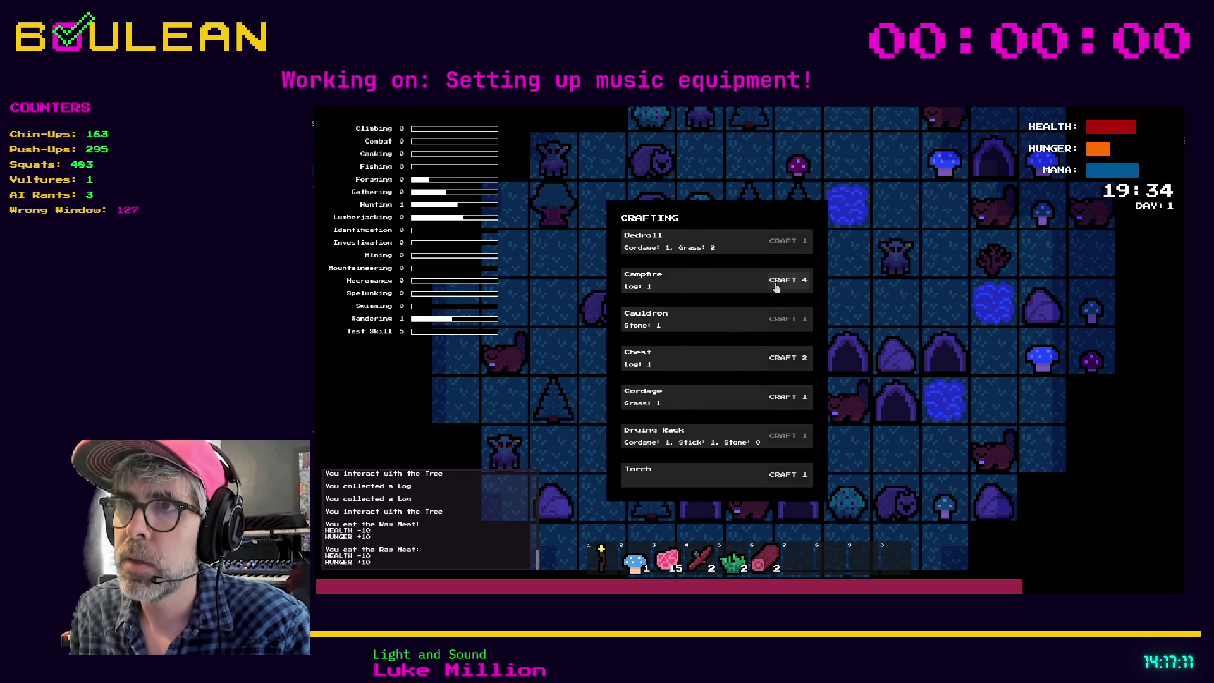
left_click(784, 280)
key("d")
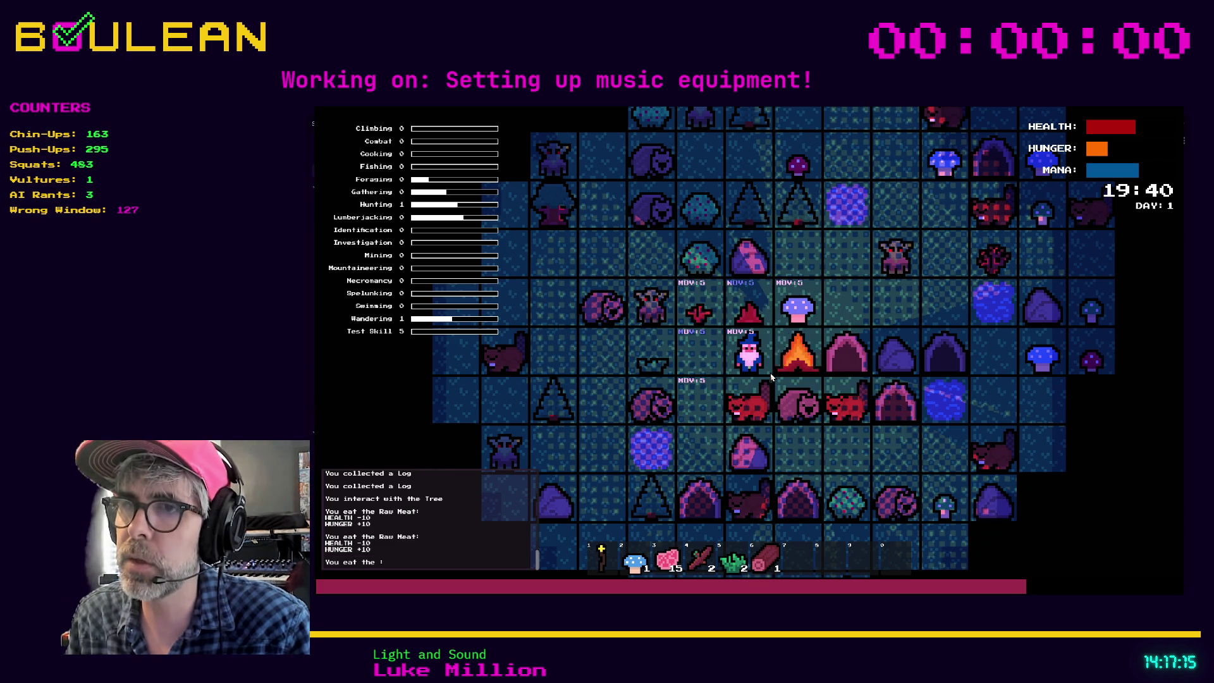
key("e")
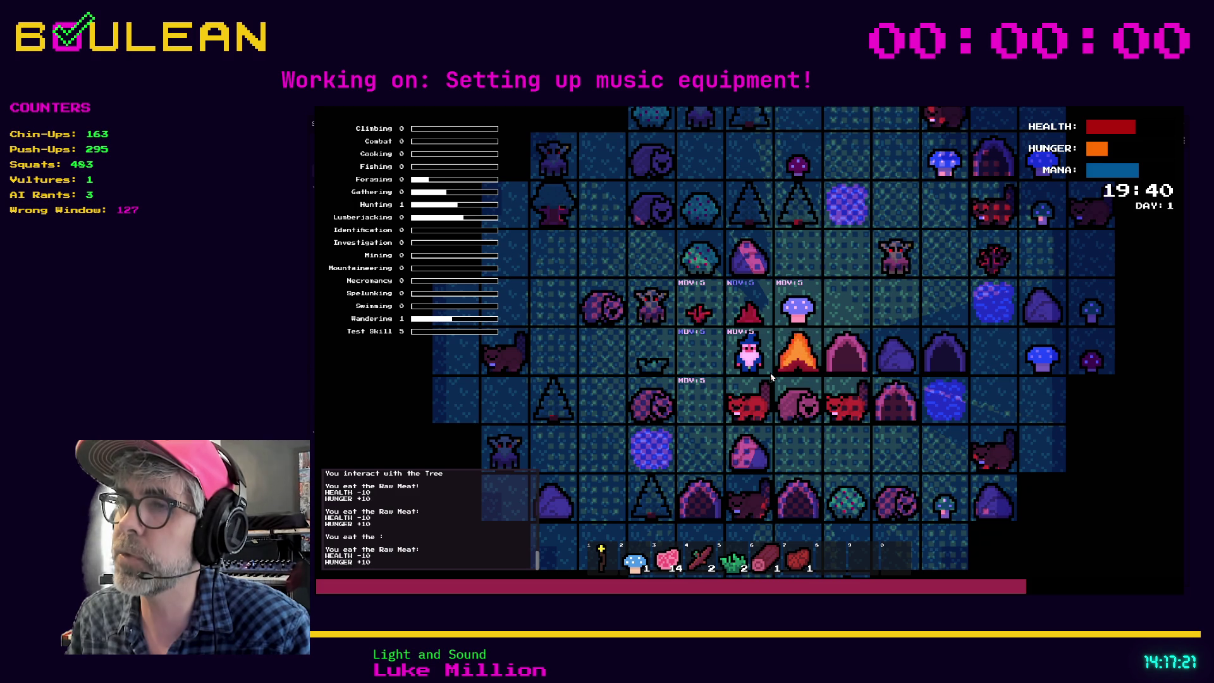
key("7")
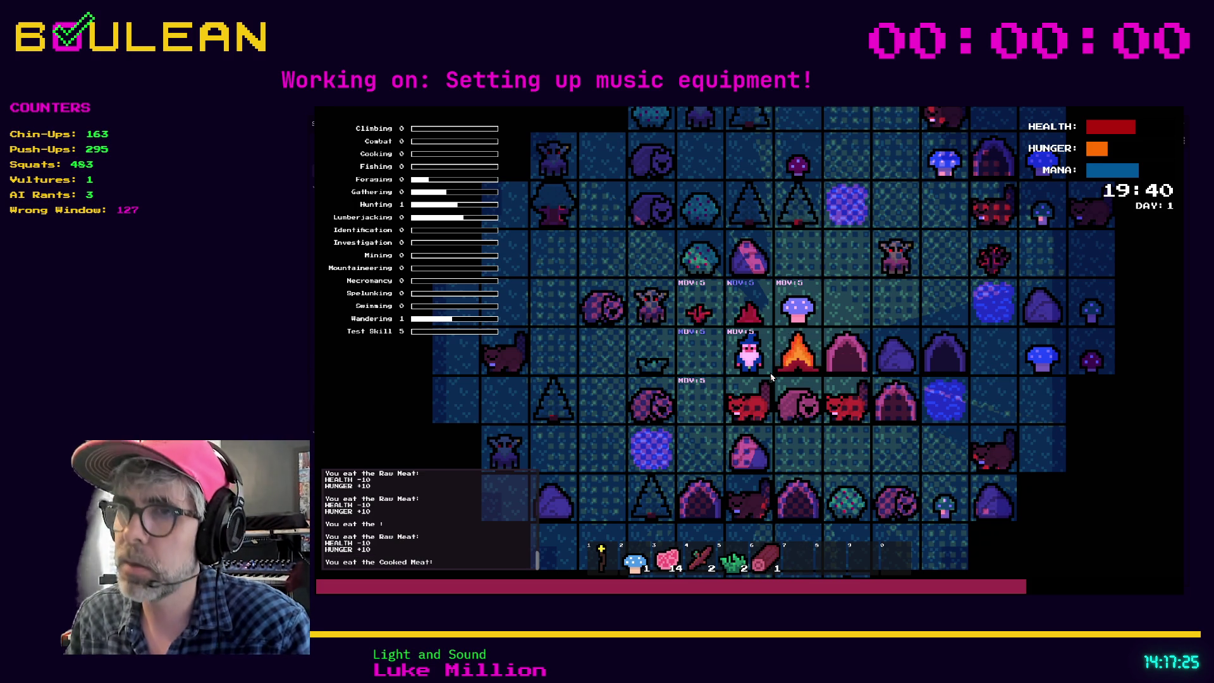
key("3")
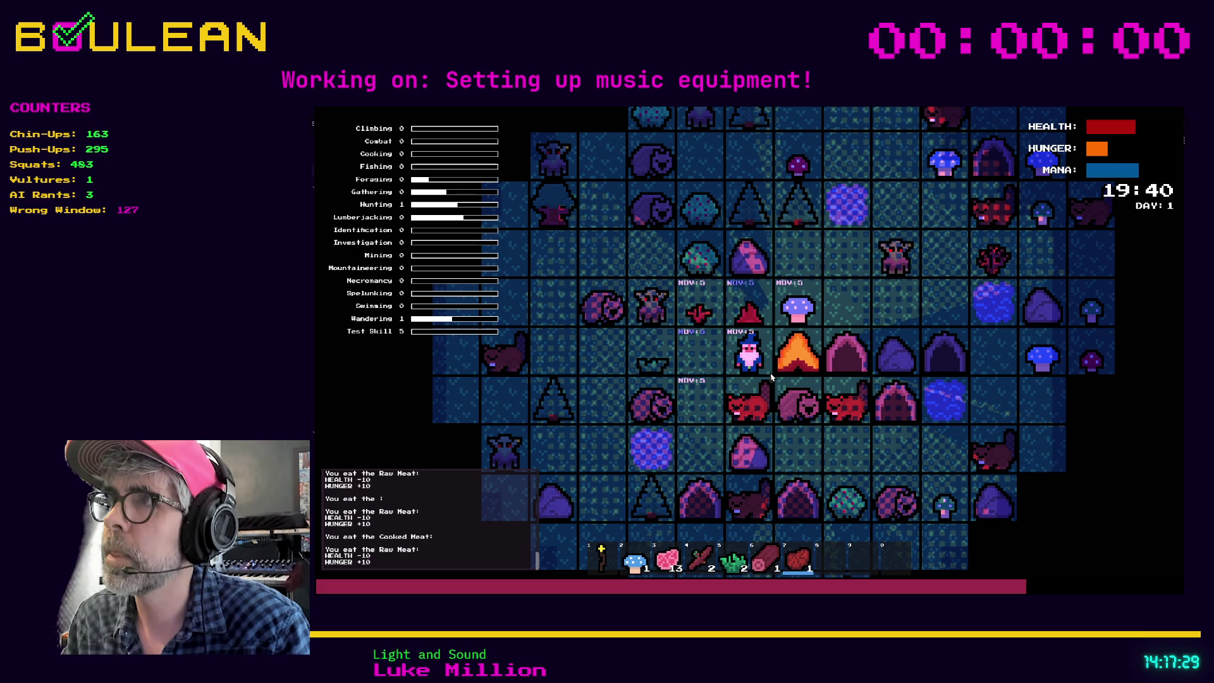
key("7")
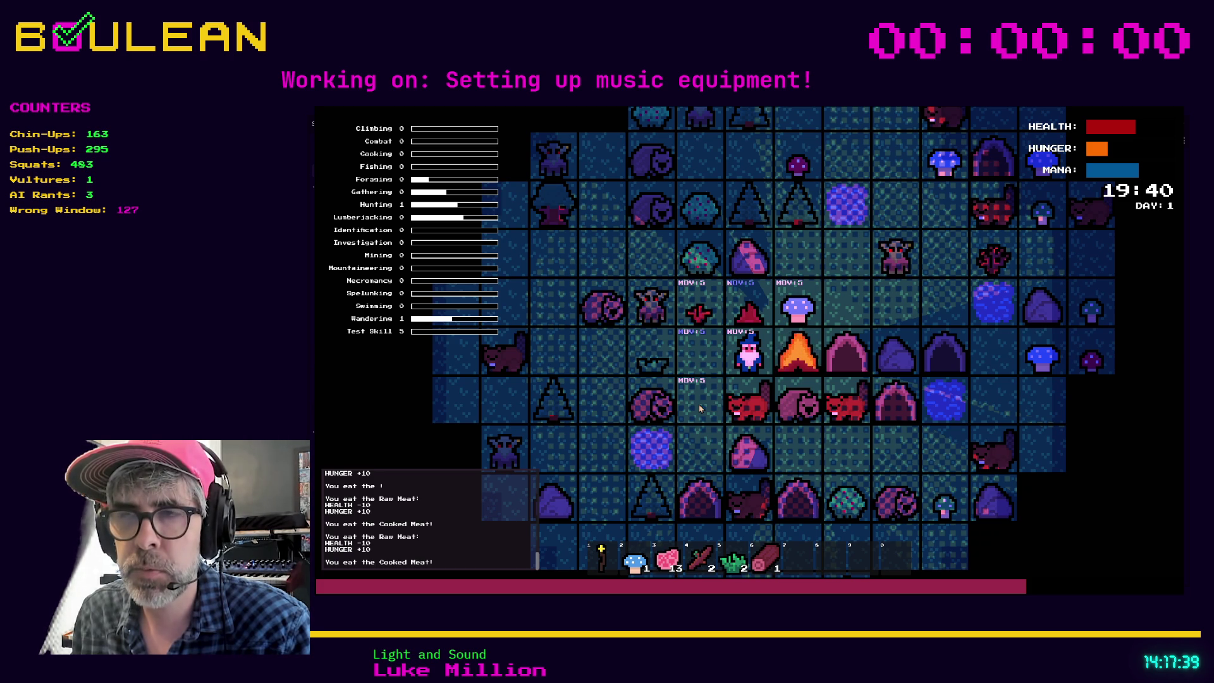
key("alt+F4")
left_click(748, 390)
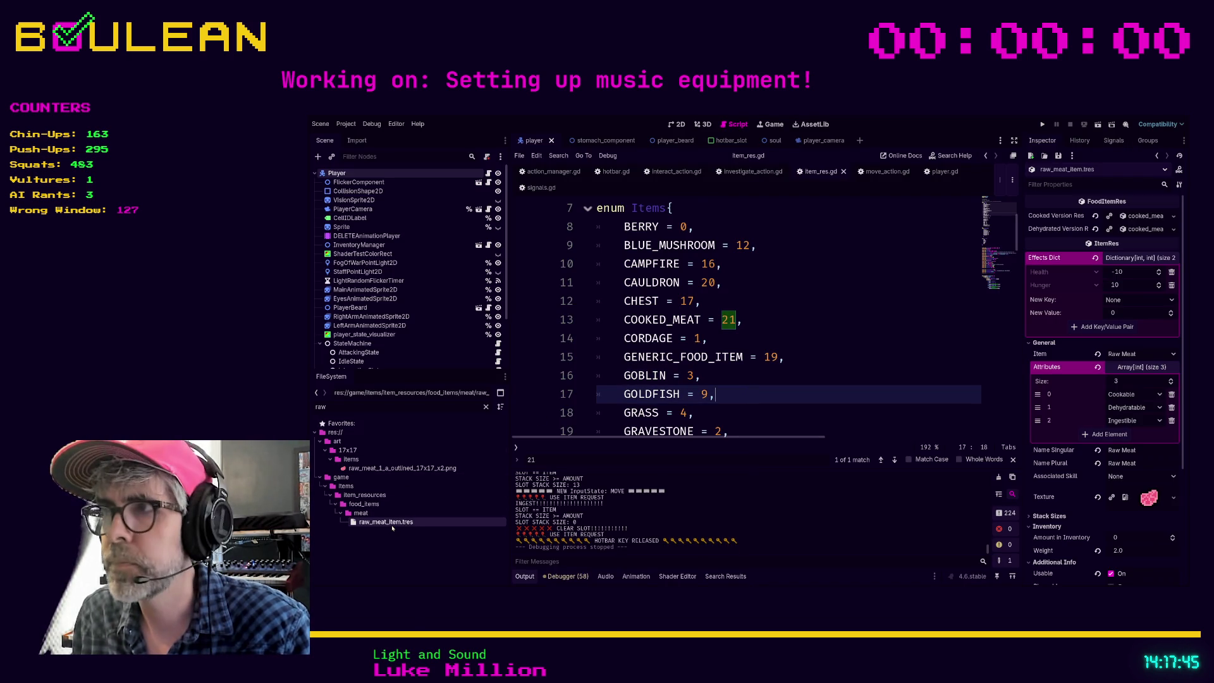
Filter the FileSystem by 'cooked' and open cooked_meat_item.tres in the Inspector
left_click(395, 406)
type("cooked")
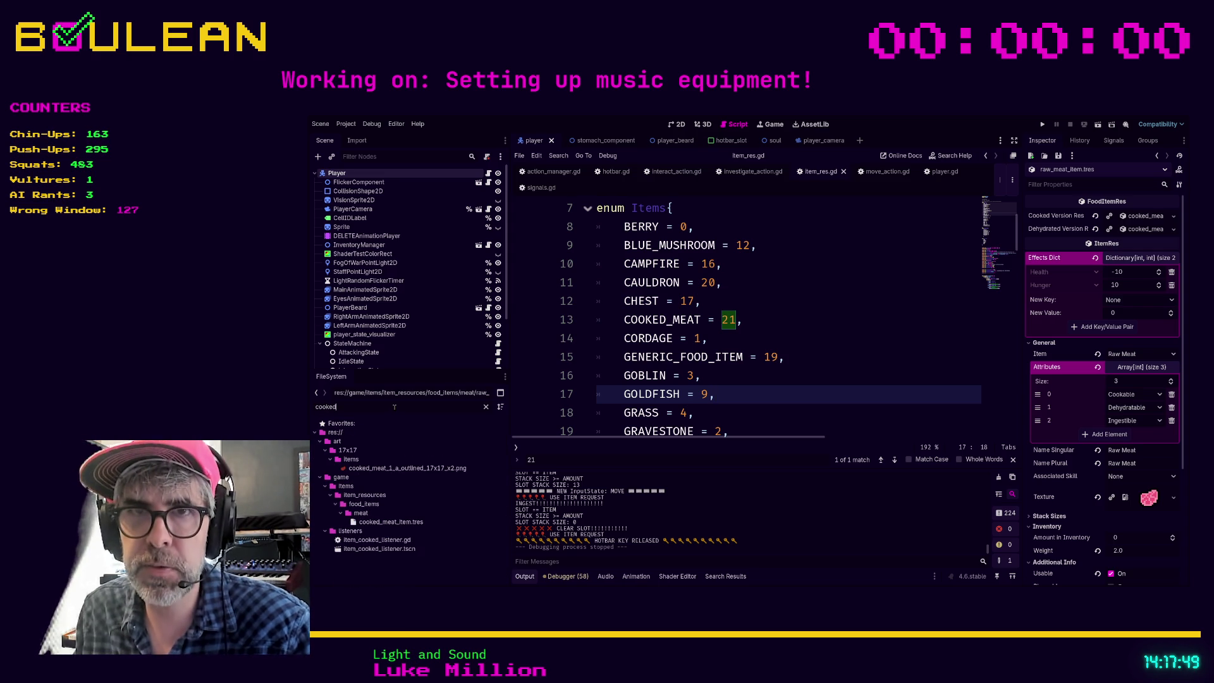
left_click(412, 522)
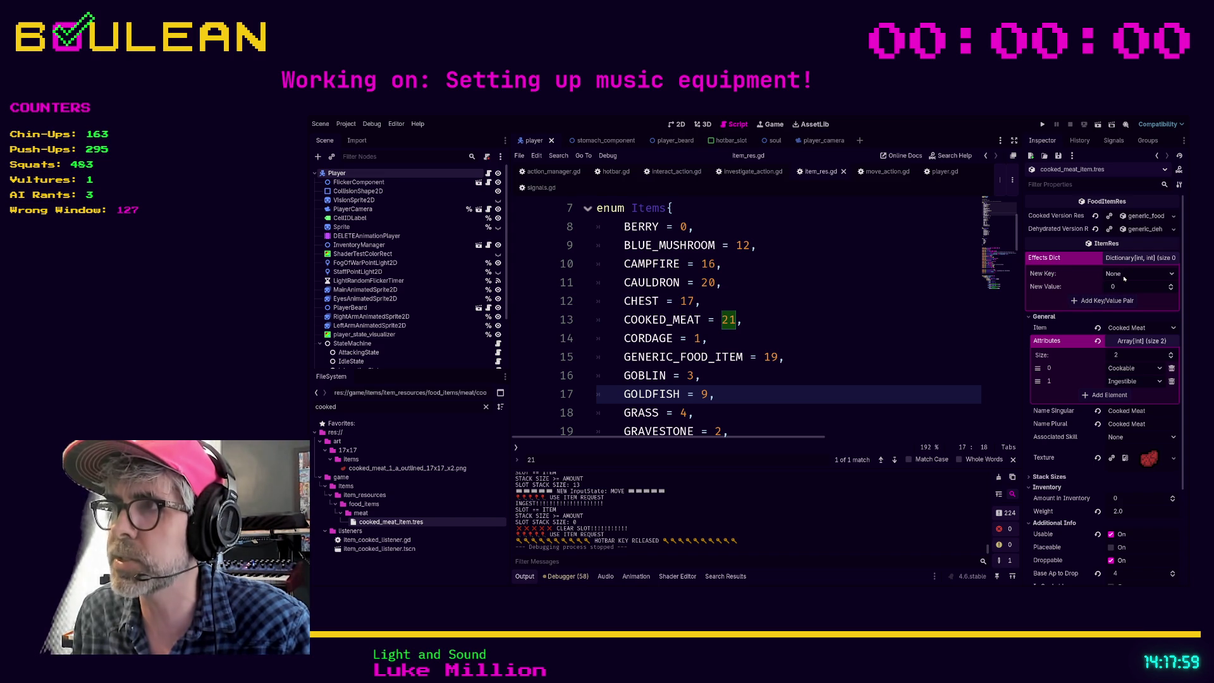
Add a Hunger: 25 effect to cooked meat and launch a playtest with F5
left_click(1120, 274)
left_click(1126, 285)
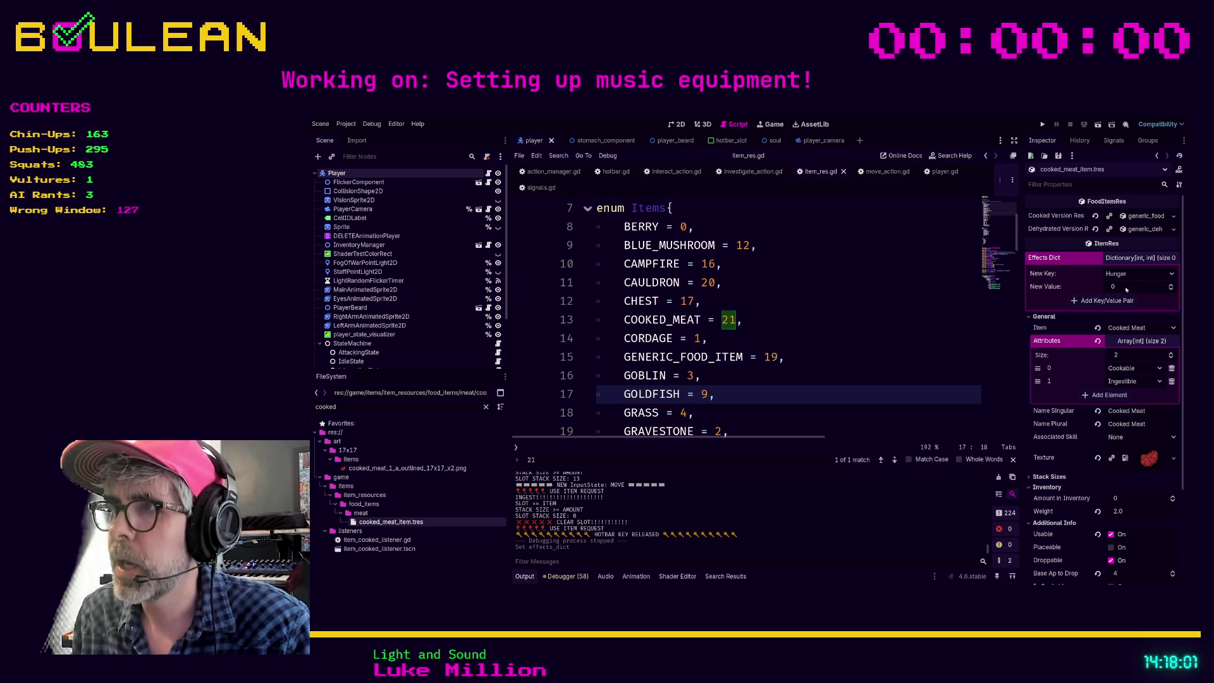
type("25")
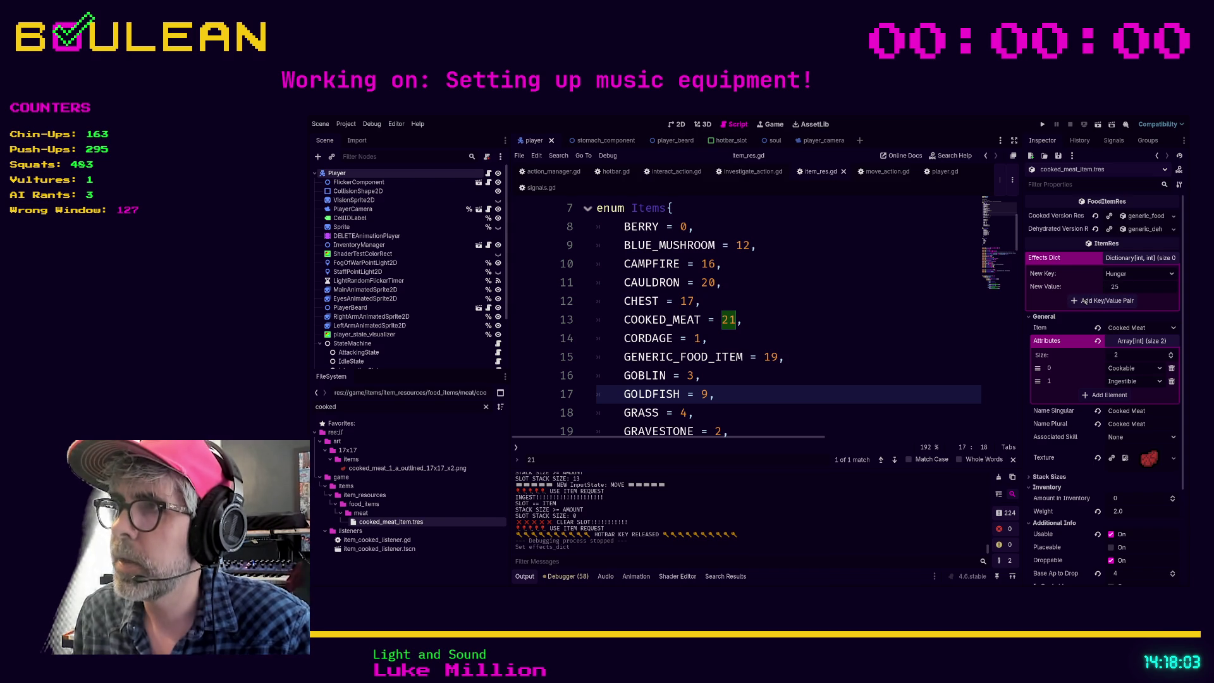
left_click(1080, 303)
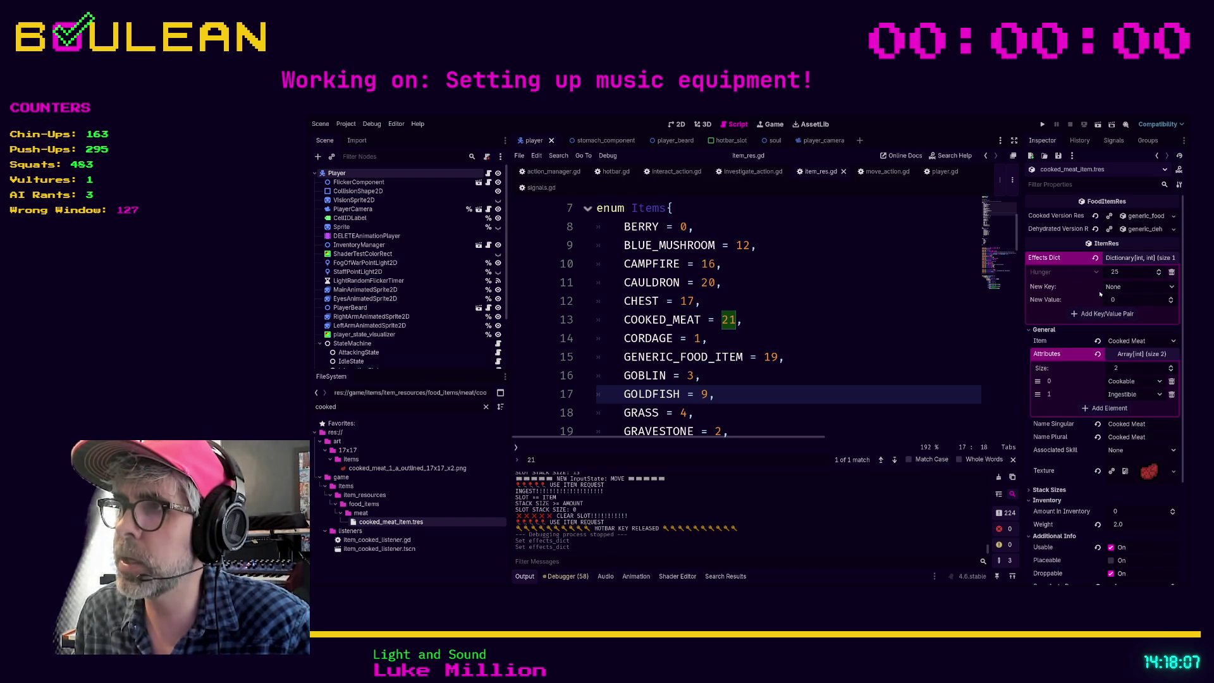
left_click(708, 338)
key("F5")
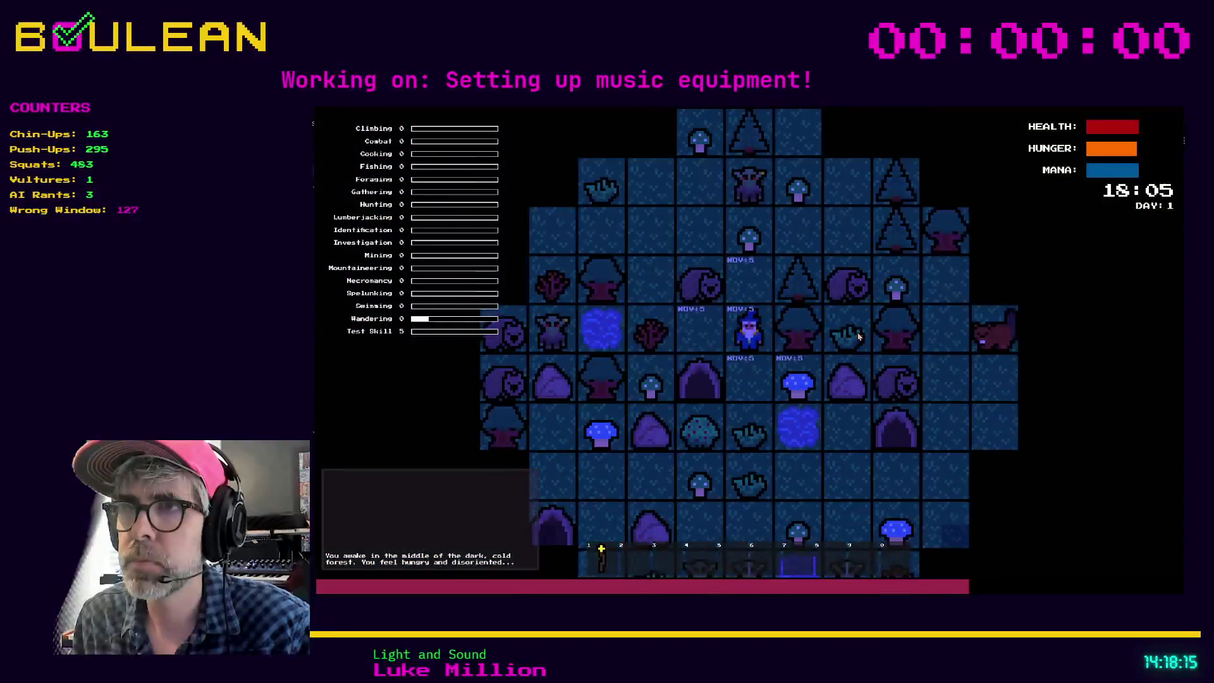
Kill the wombat, chop the tree, and collect the log and raw meat
key("Left")
key("Up")
key("Up")
key("Up")
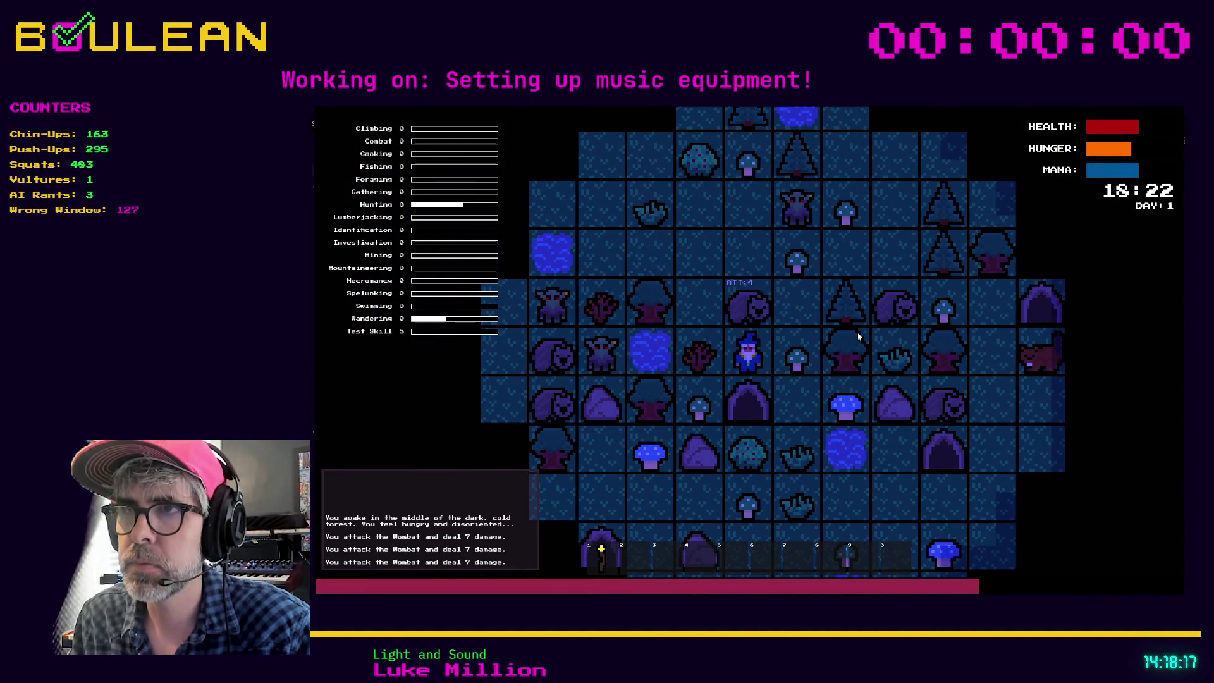
key("Up")
key("Up")
key("Left")
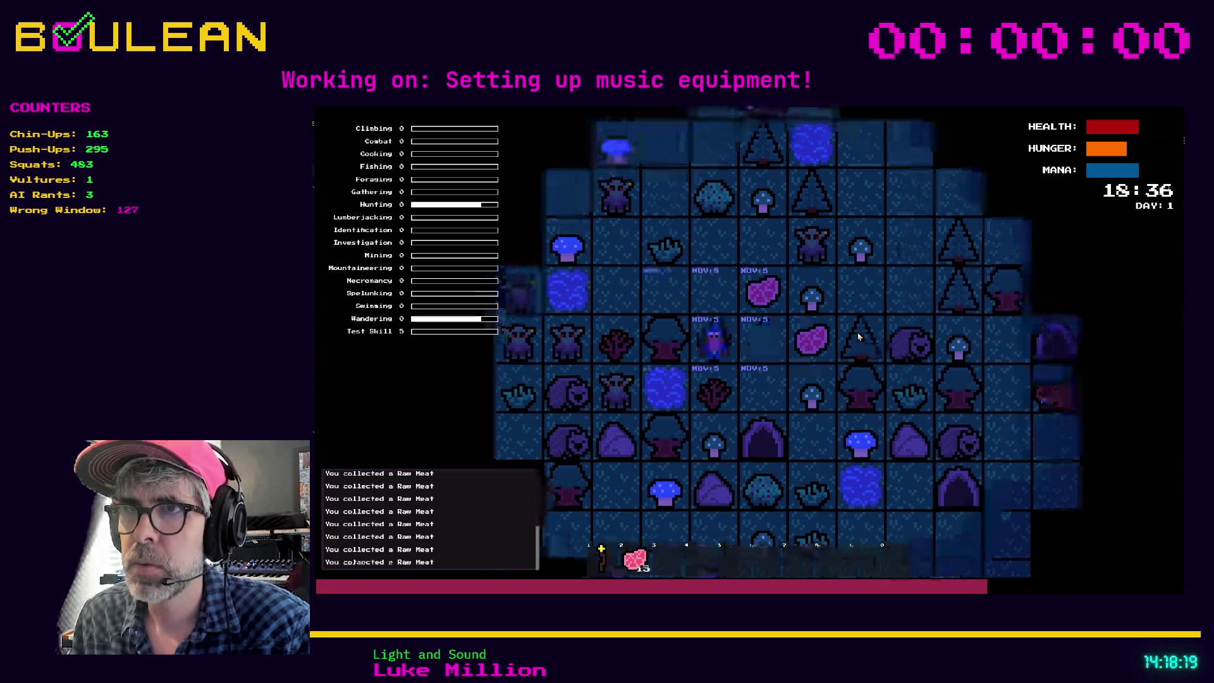
key("Left")
key("Left")
key("Left")
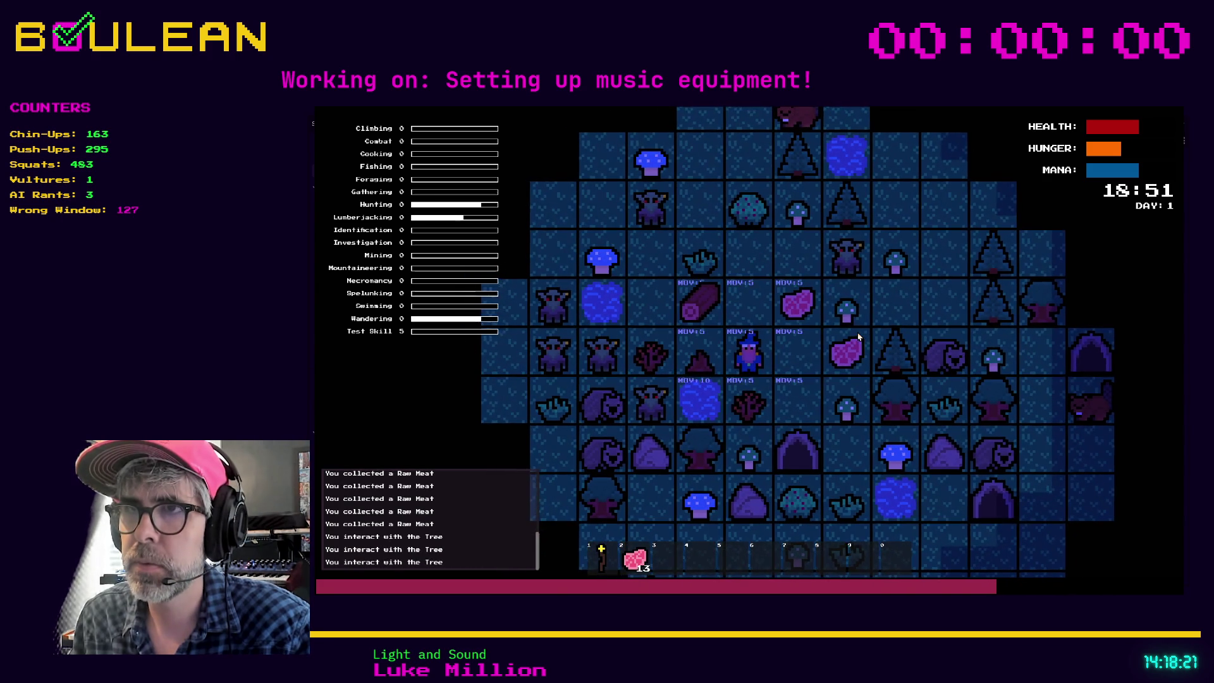
key("Up")
key("Left")
key("Right")
key("Right")
Craft a Campfire from the log and build it left of the wizard
key("c")
left_click(786, 278)
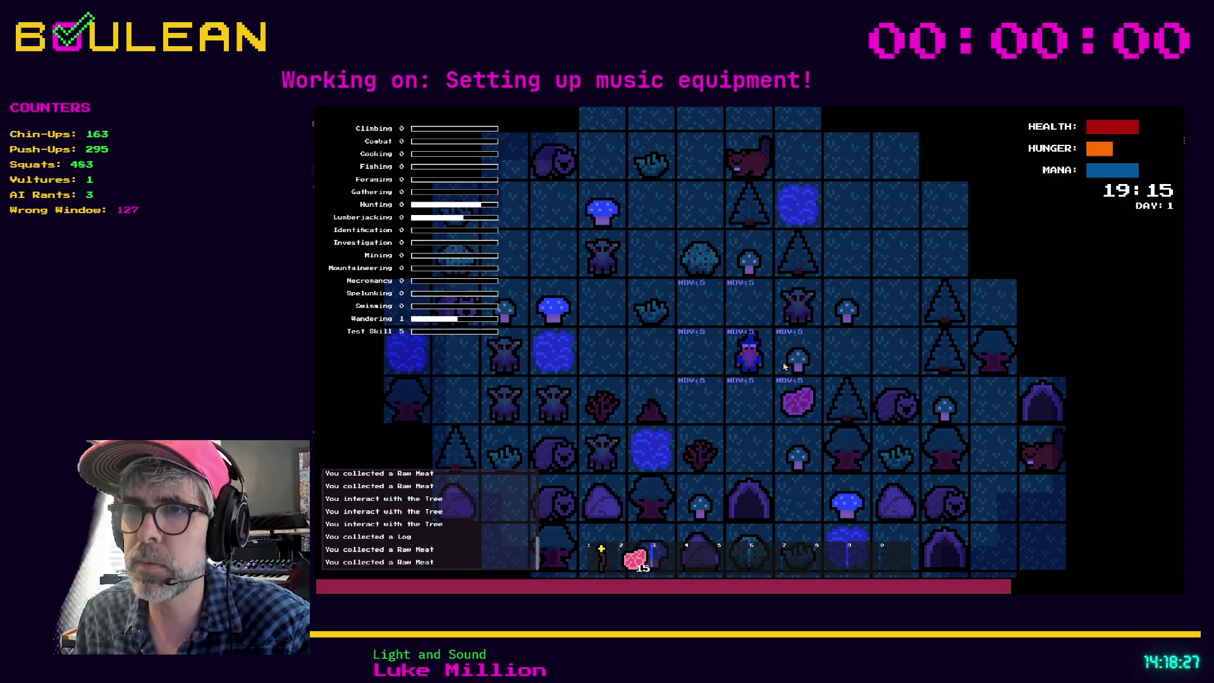
key("c")
left_click(772, 283)
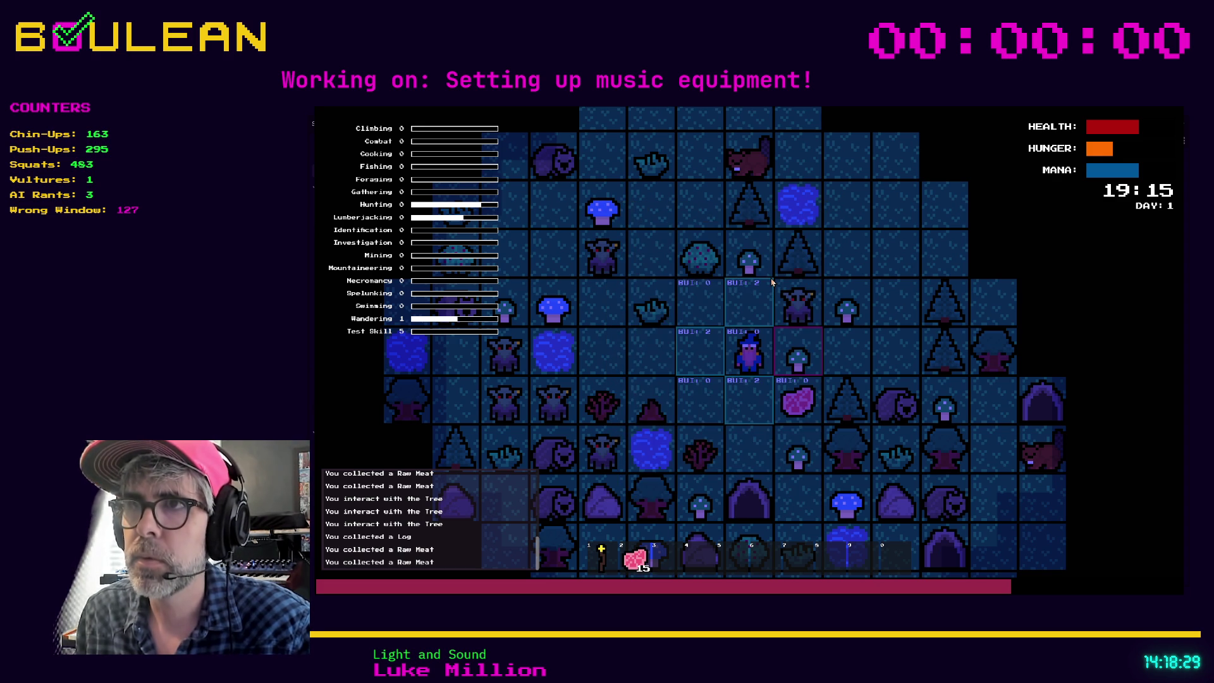
key("Left")
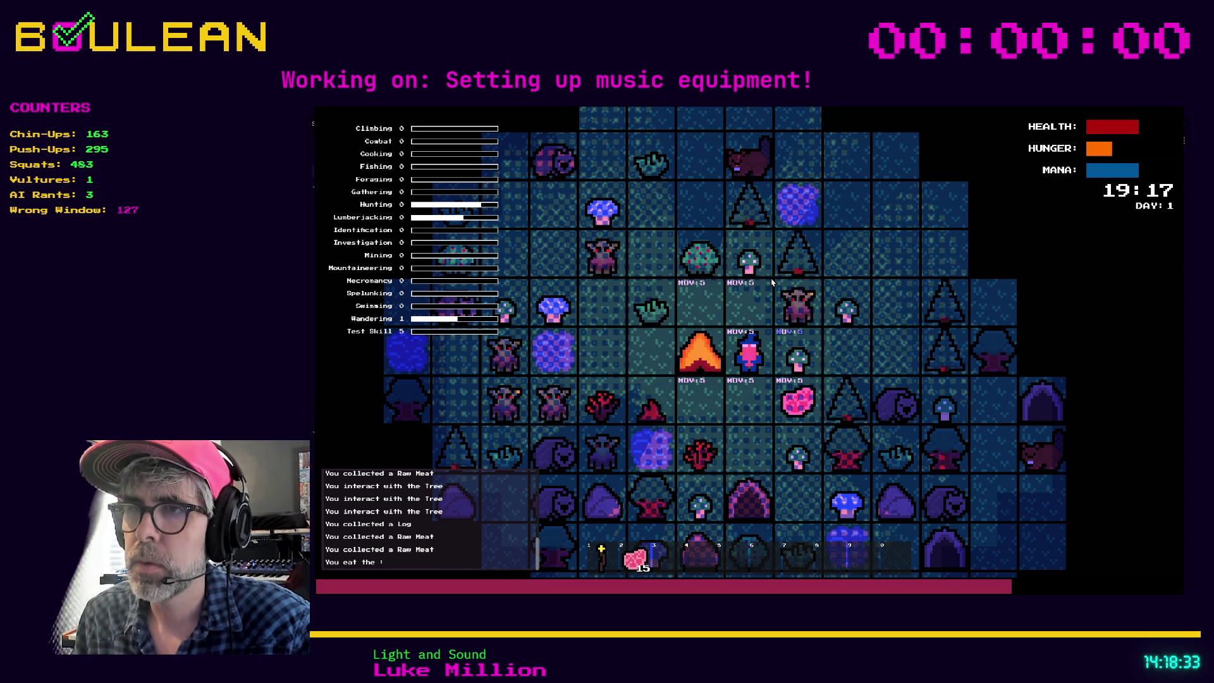
Eat two Raw Meat to test Health -10 and Hunger +10, then cook several at the campfire
key("2")
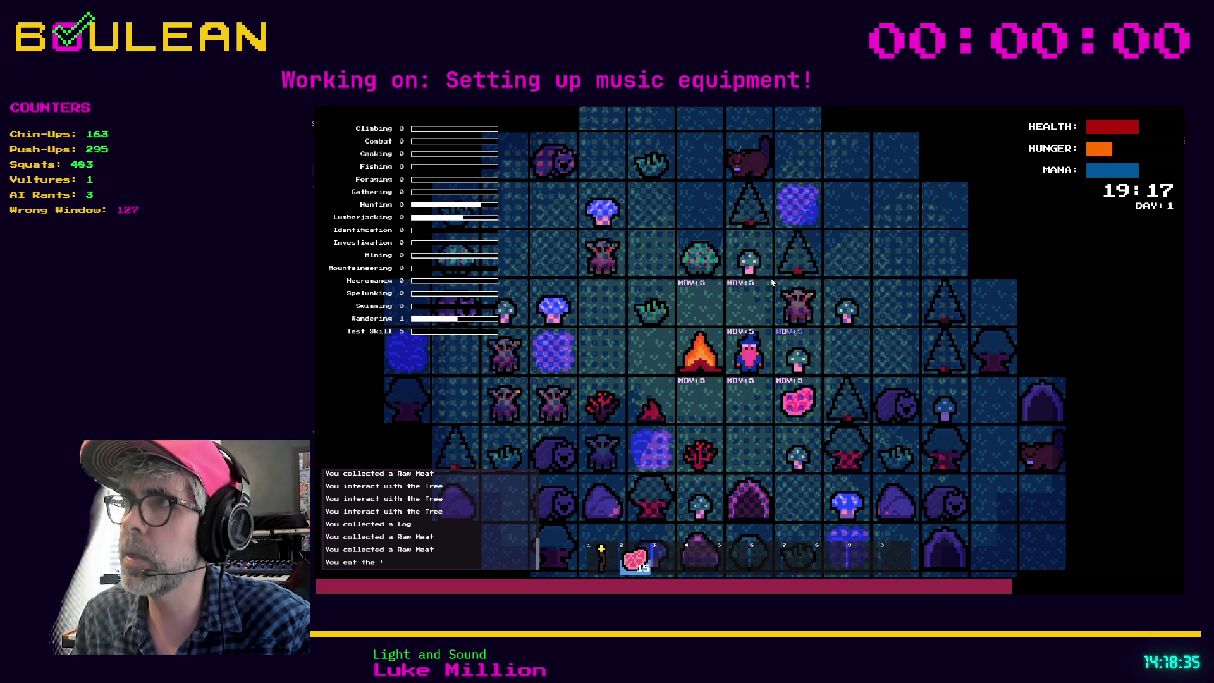
key("2")
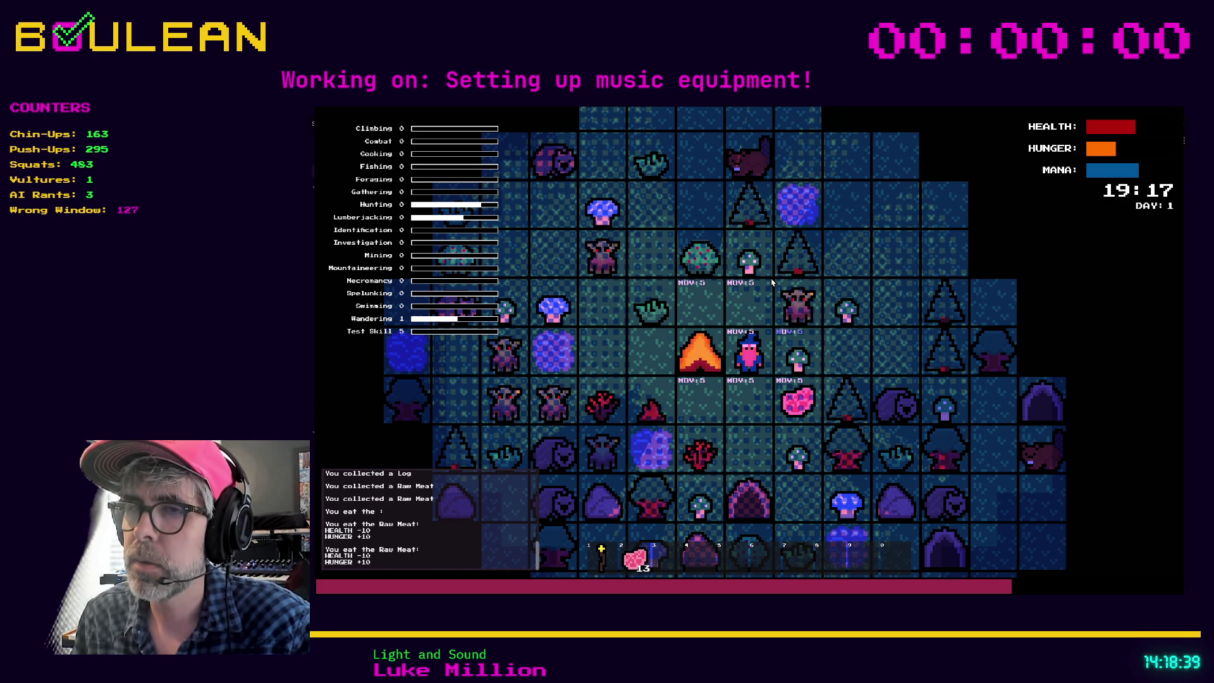
key("2")
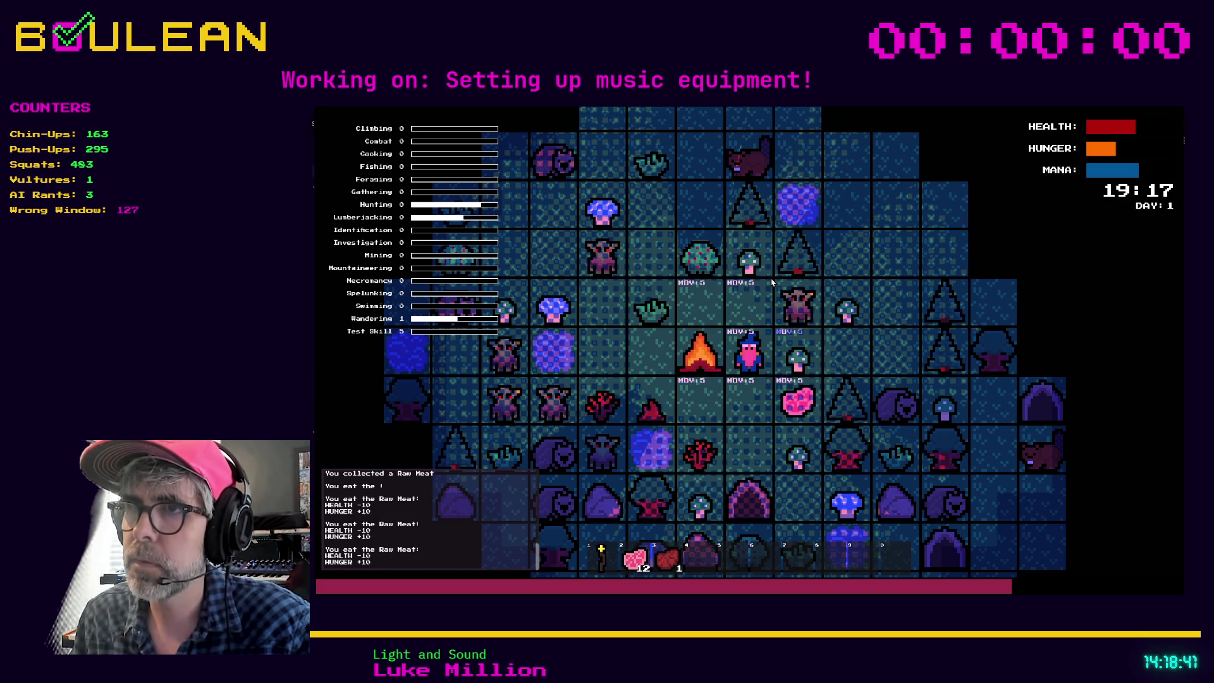
key("2")
key("2")
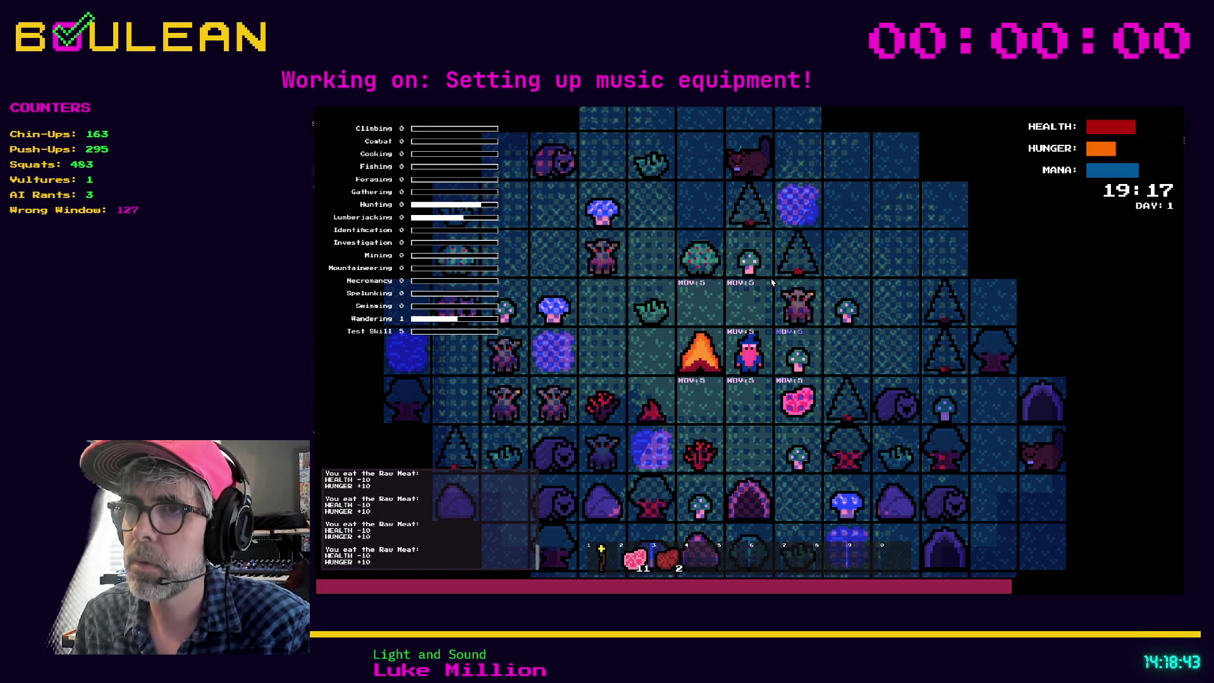
key("2")
key("2")
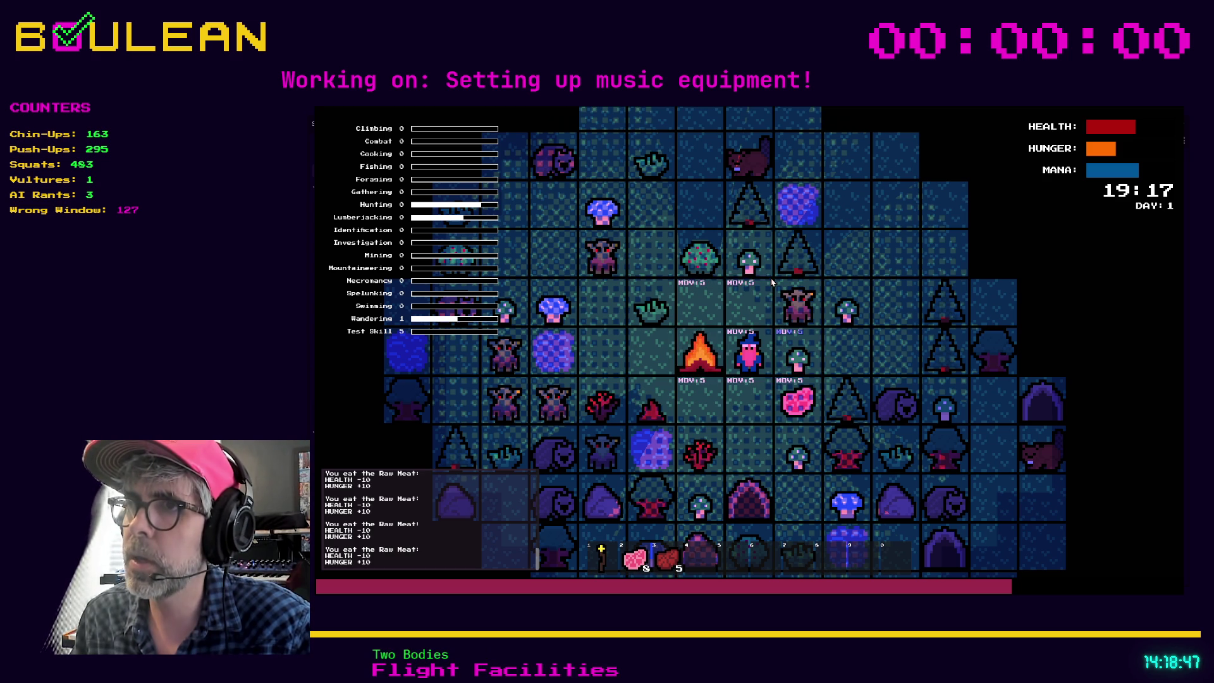
key("d")
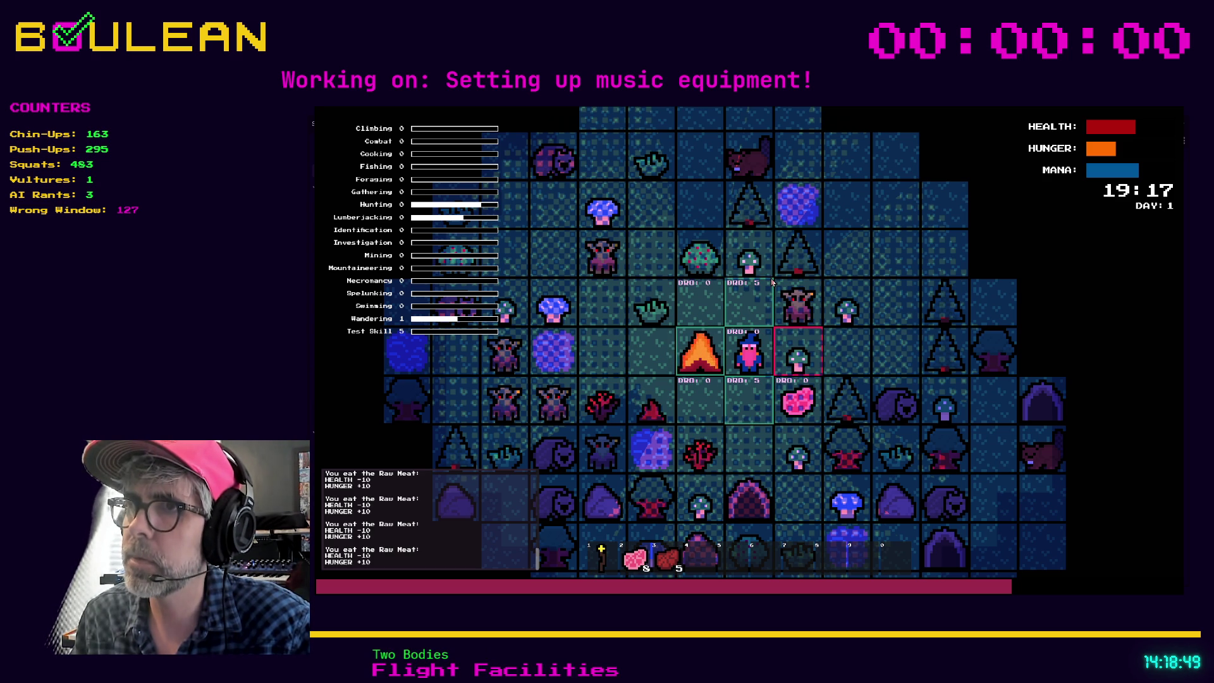
key("Return")
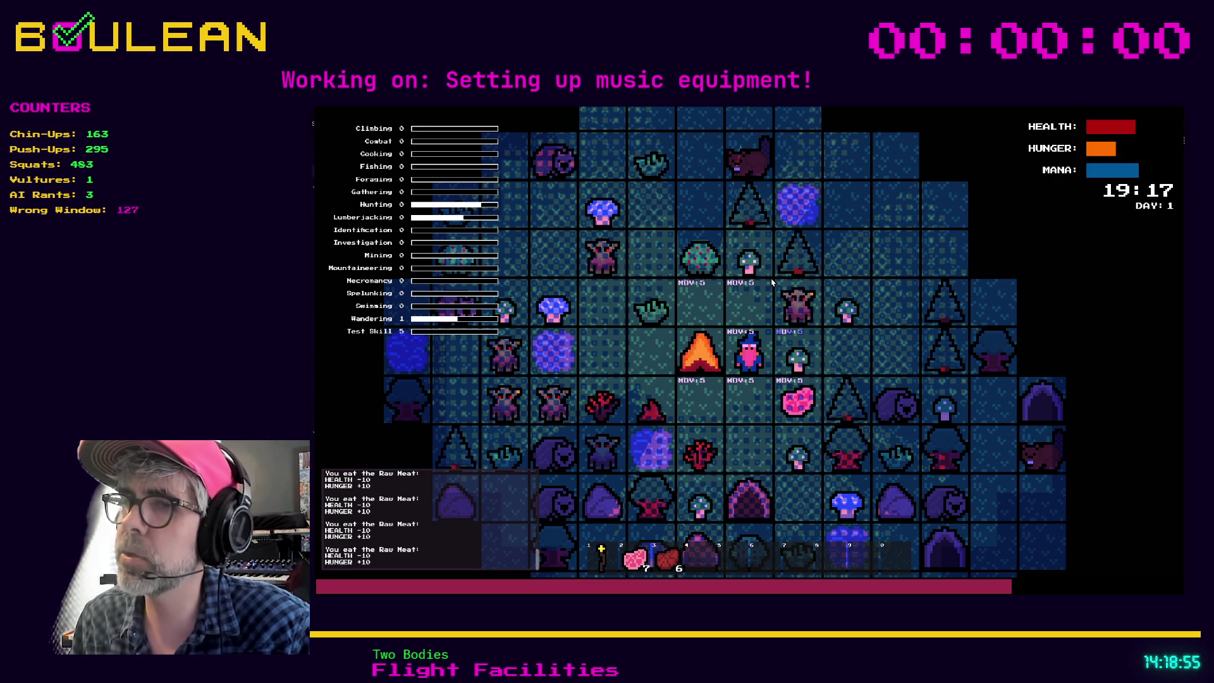
Eat Cooked Meat to confirm Hunger +25, then cook four more raw meats
key("3")
key("e")
key("e")
key("e")
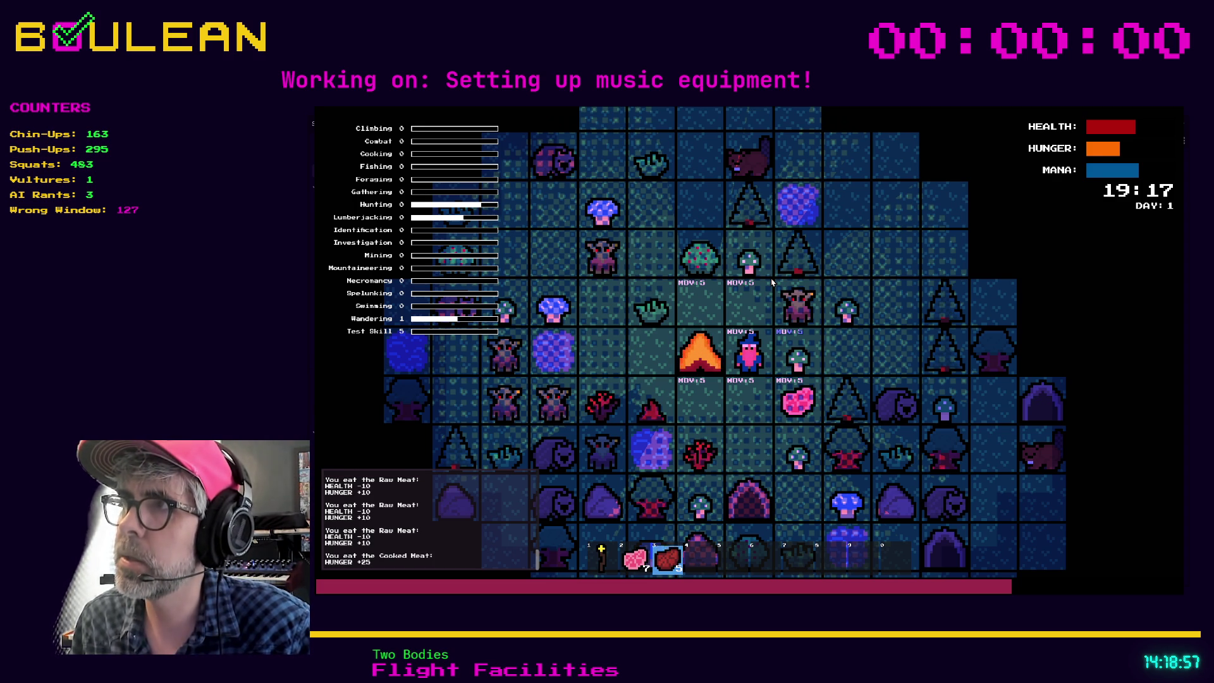
key("e")
key("e")
key("e")
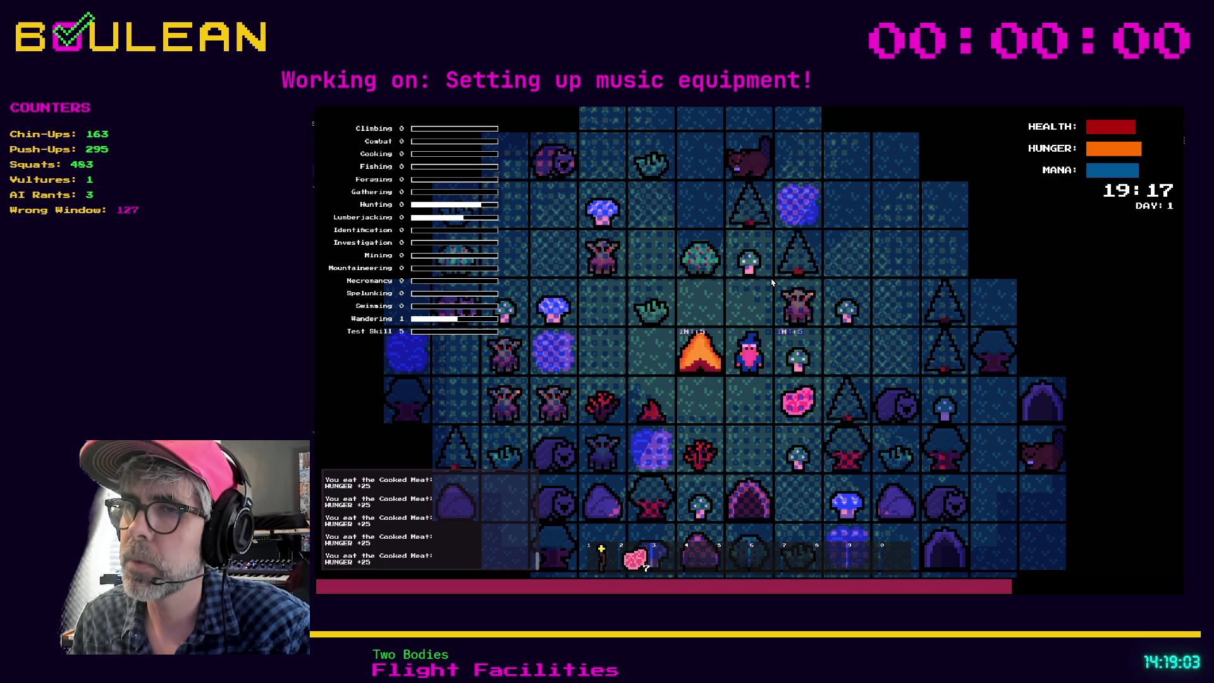
key("d")
key("e")
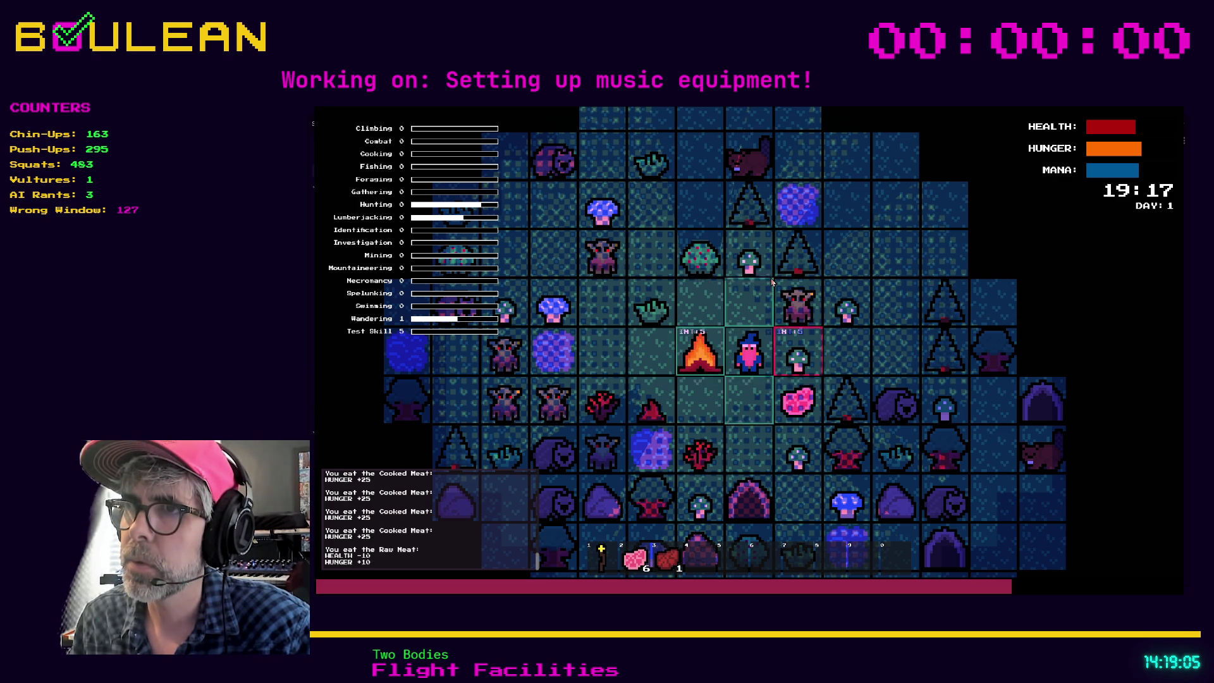
key("e")
key("e")
key("e")
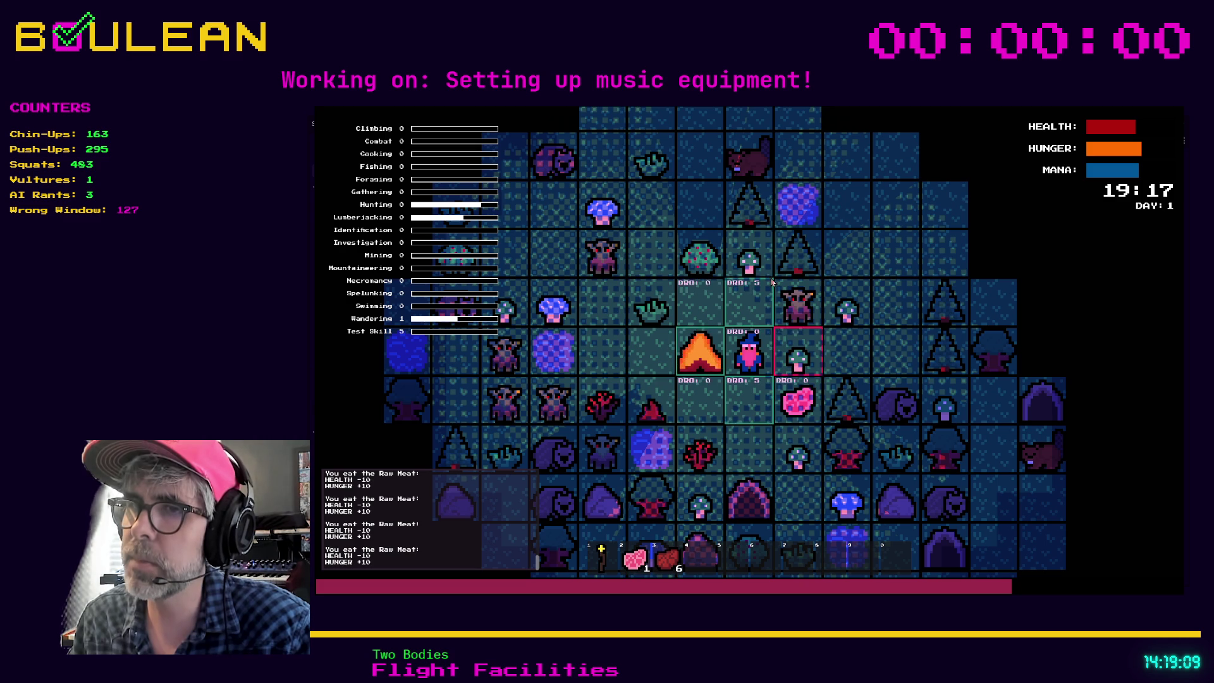
Eat more Cooked Meat and pick up the Green Mushroom beside the wizard
key("Escape")
key("e")
key("e")
key("e")
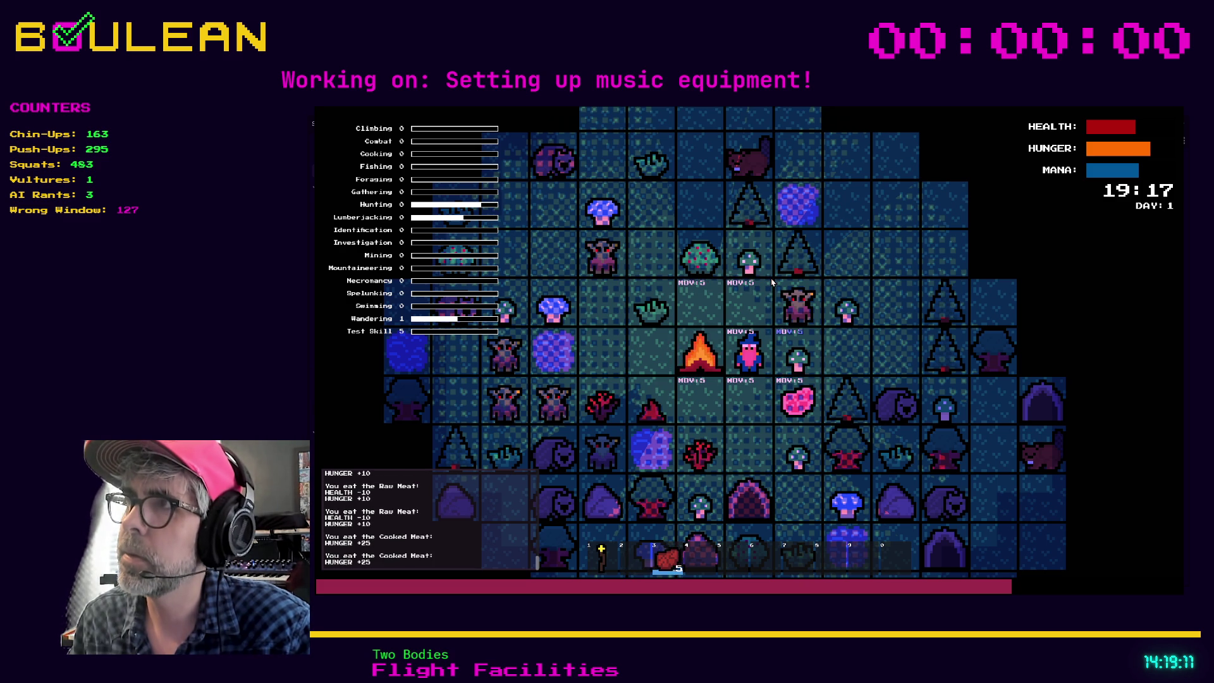
key("e")
key("e")
key("e")
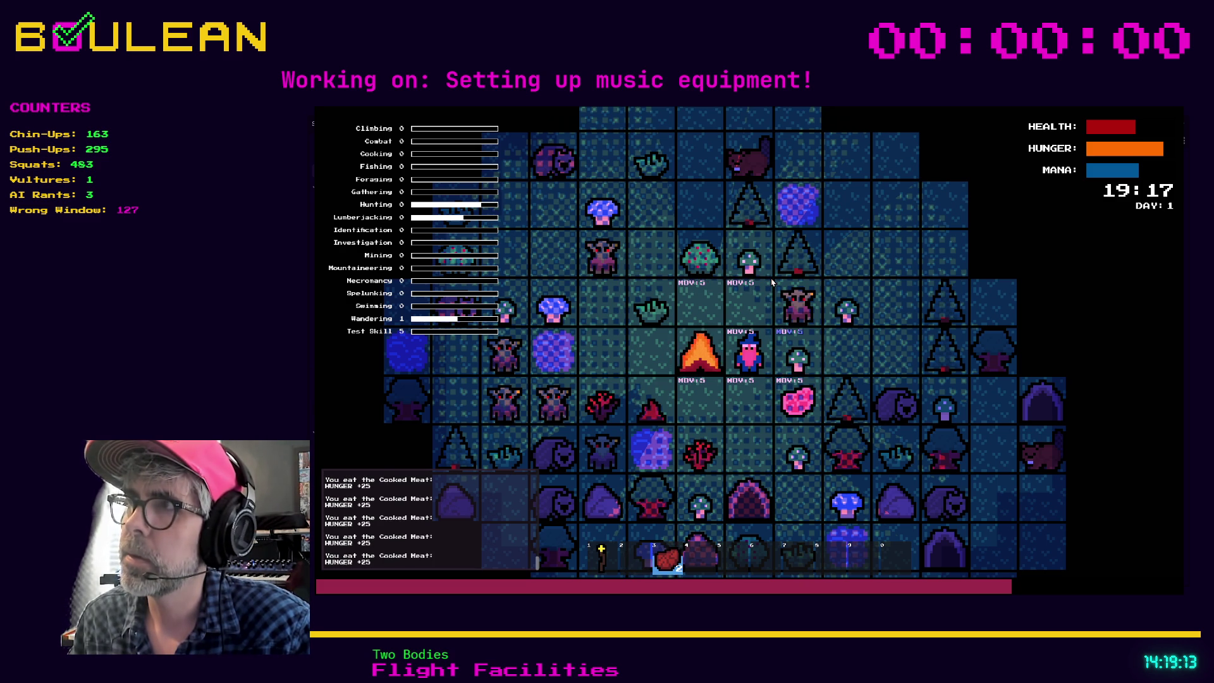
key("Right")
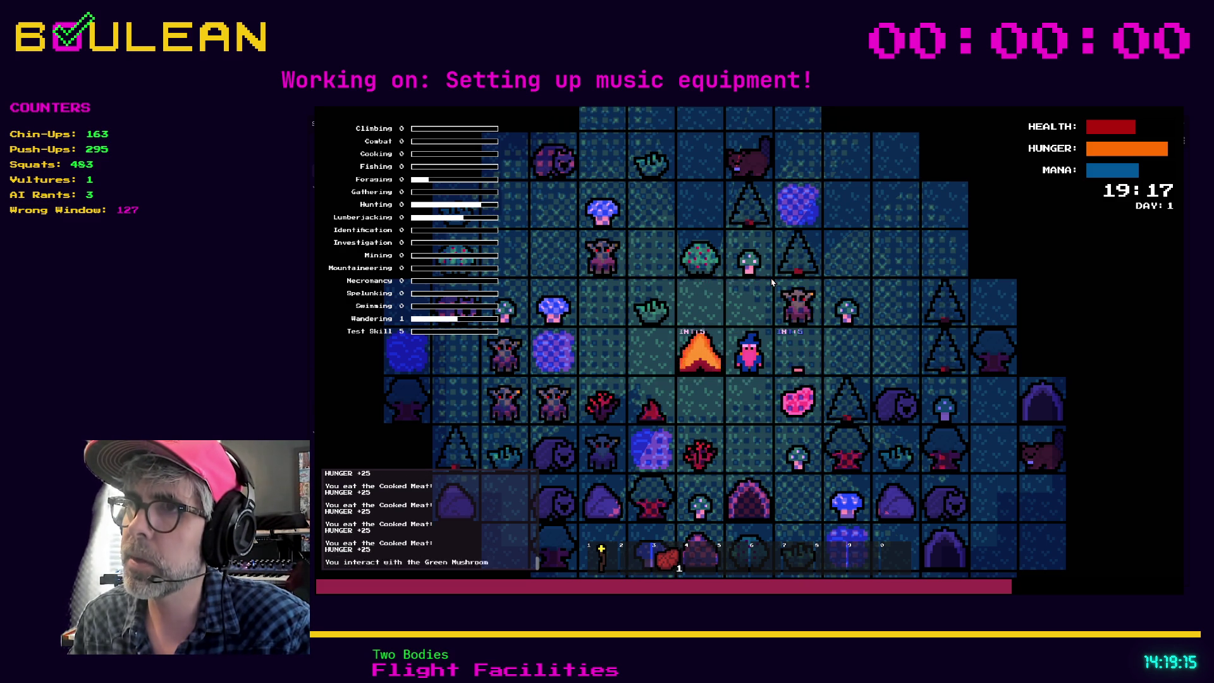
key("Right")
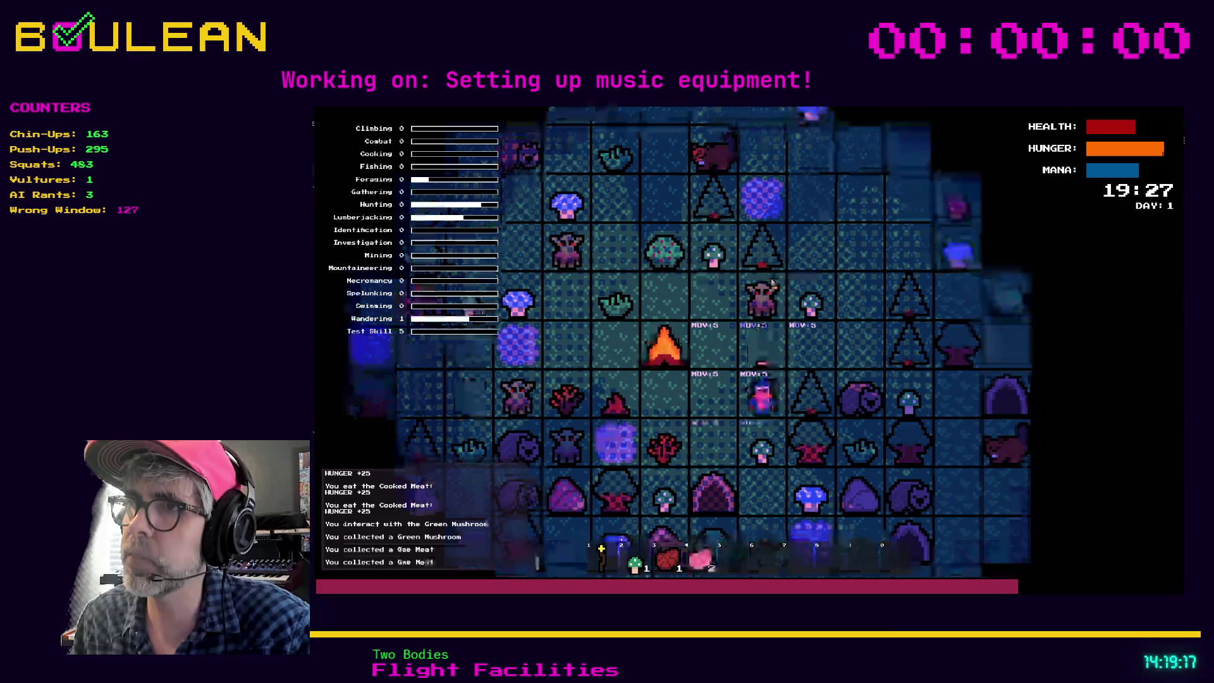
Collect the raw meat and the green mushroom nearby
key("Down")
key("Up")
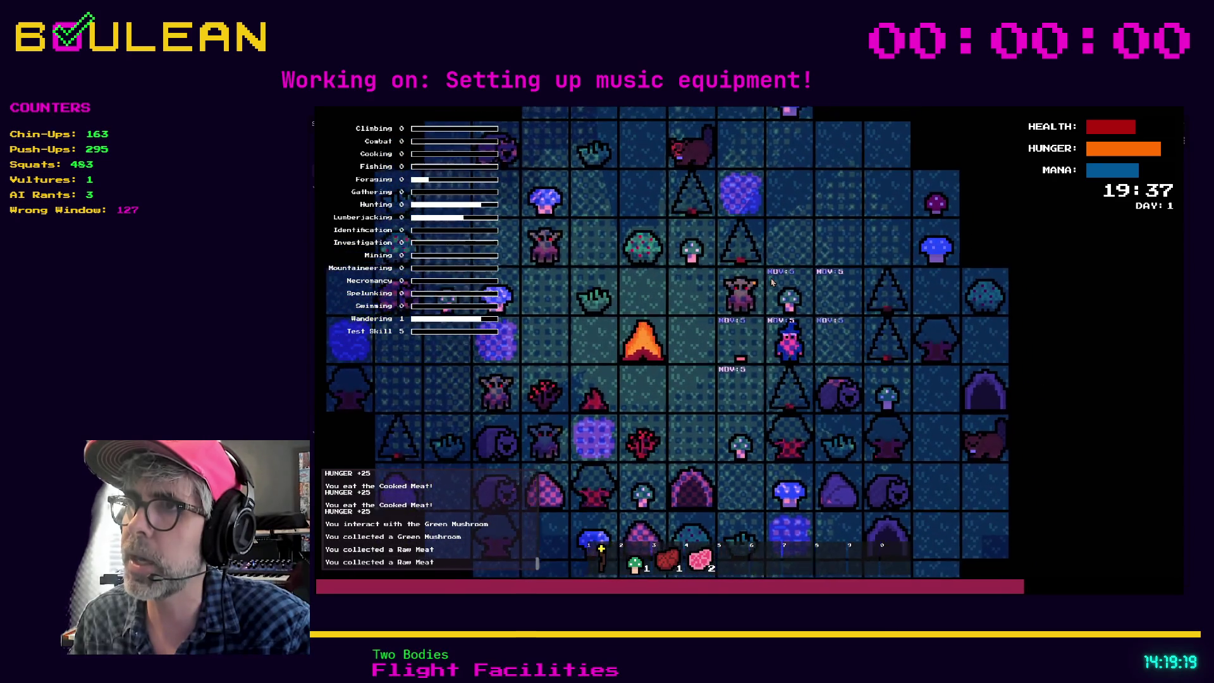
key("Right")
key("Up")
key("Up")
Kill the goblin, leaving a gravestone, then eat a Cooked Meat for Hunger +25
key("Left")
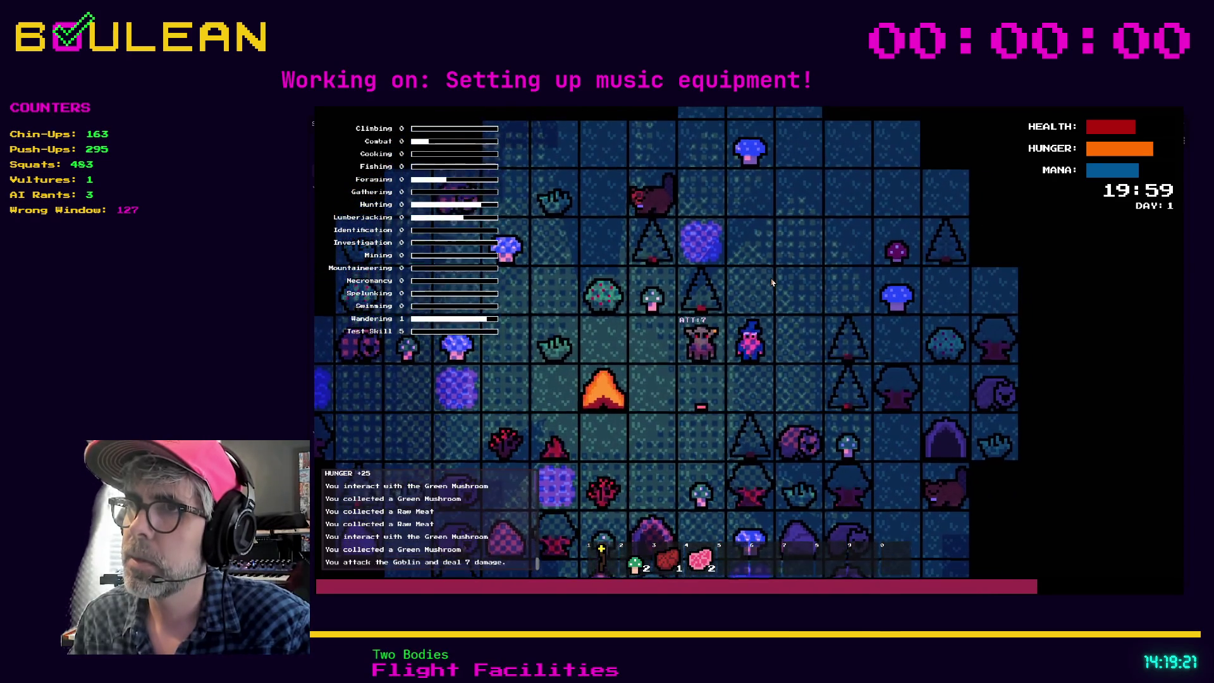
key("Left")
key("Left")
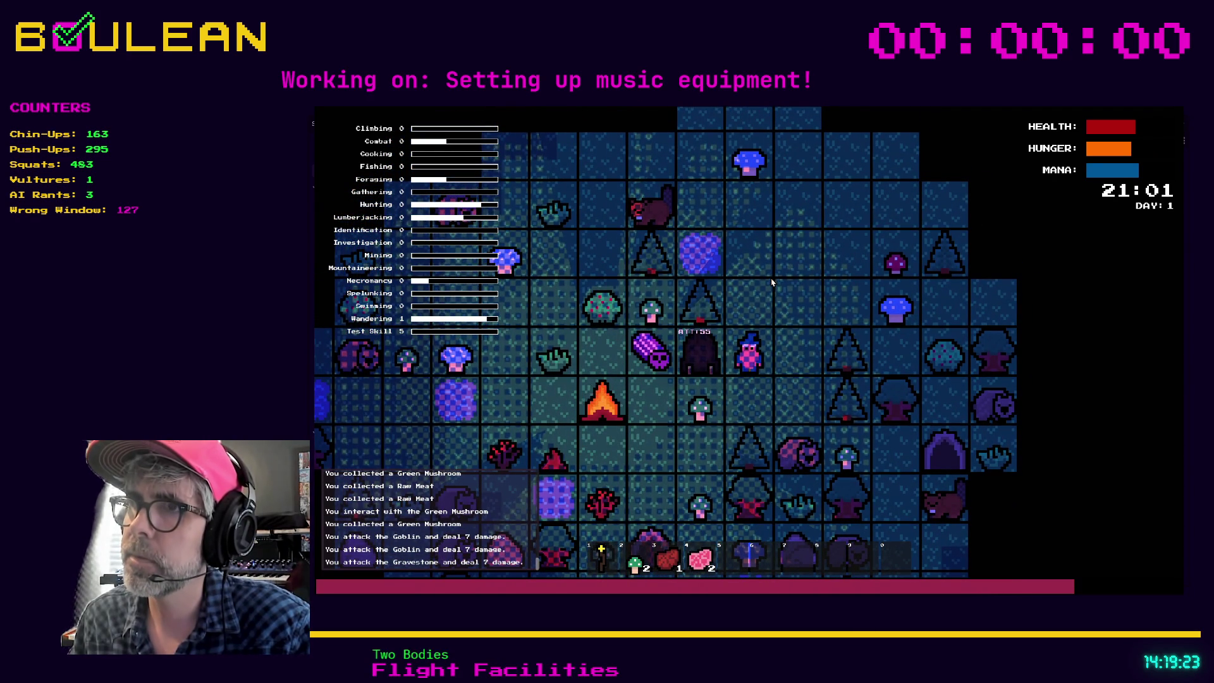
key("Left")
key("Left")
key("Left")
key("Down")
key("3")
key("e")
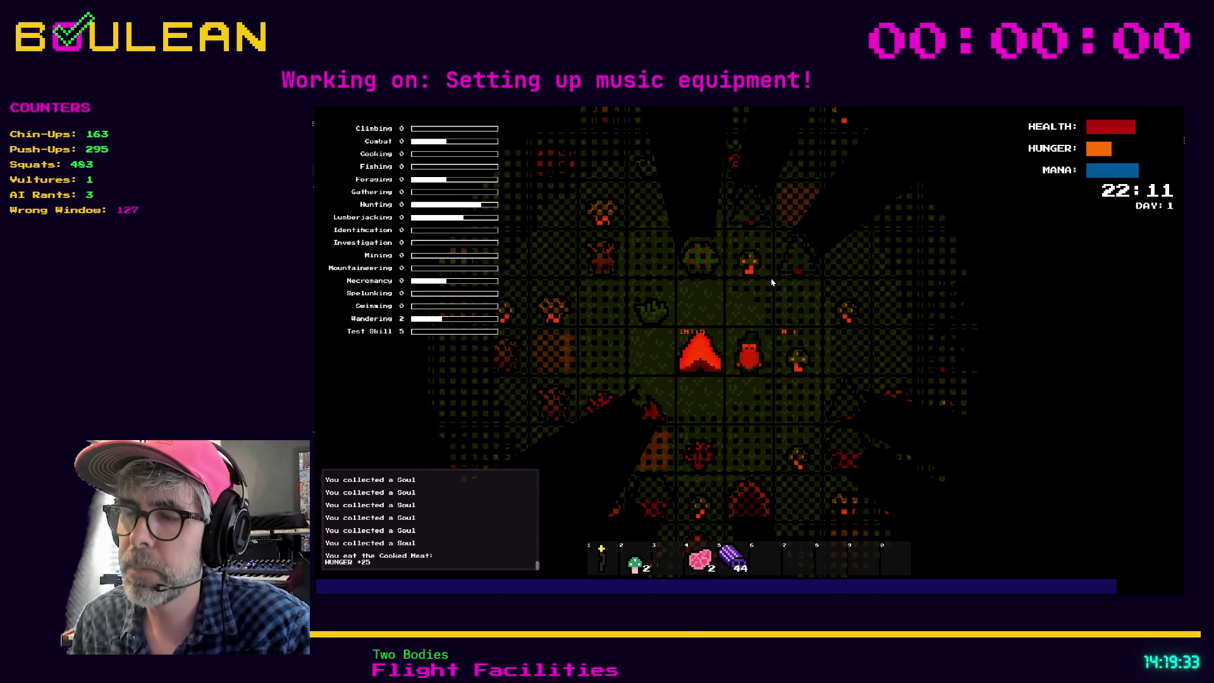
Eat the raw meat, both cooked meats and several souls to test their effects
key("e")
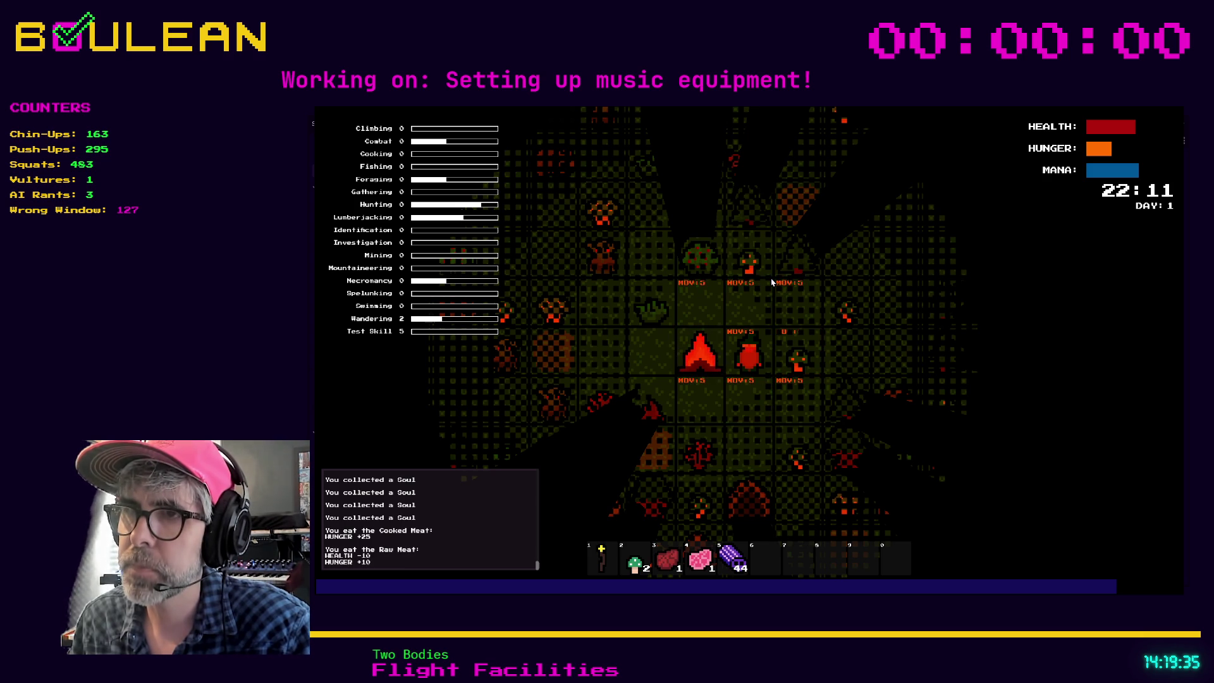
key("e")
key("3")
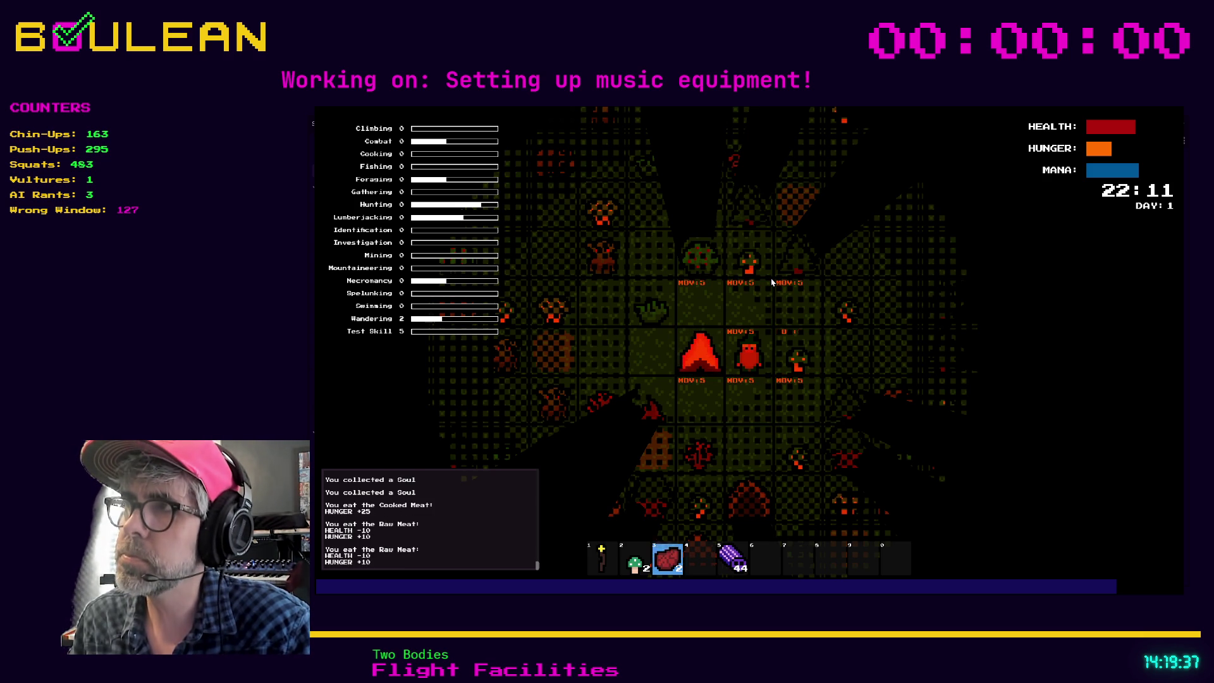
key("e")
key("e")
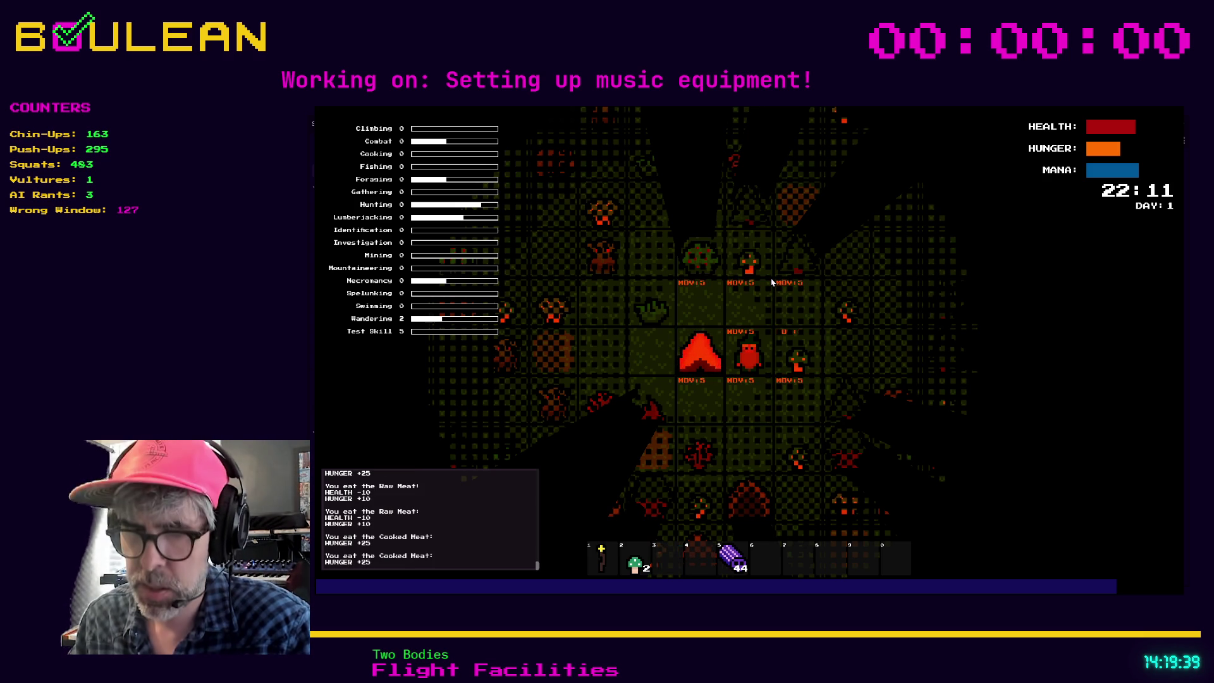
key("e")
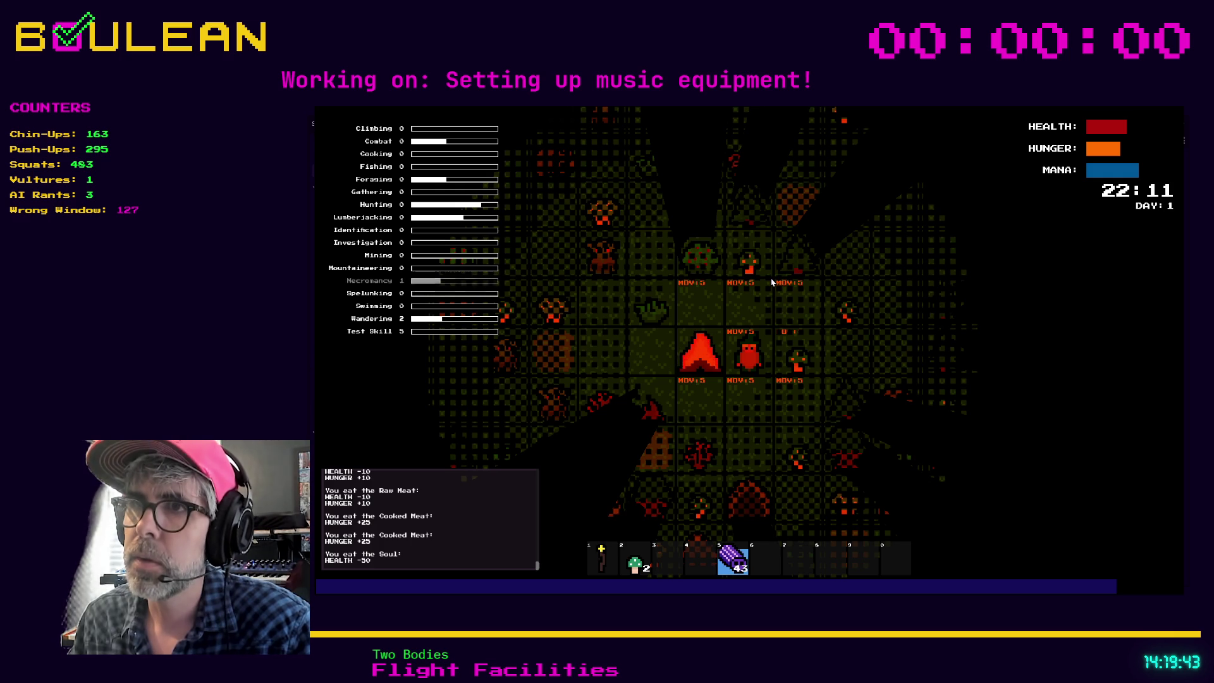
key("e")
key("e")
key("e")
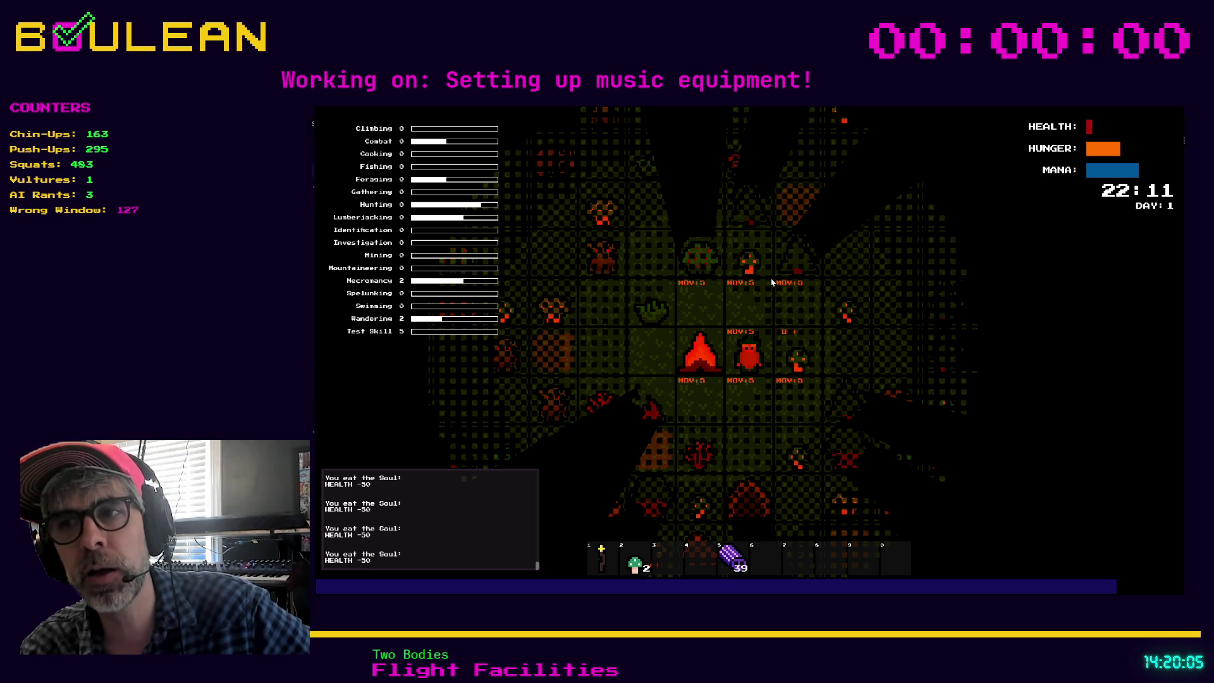
Collect the green mushroom, then pick a berry from the bush and eat it
key("Right")
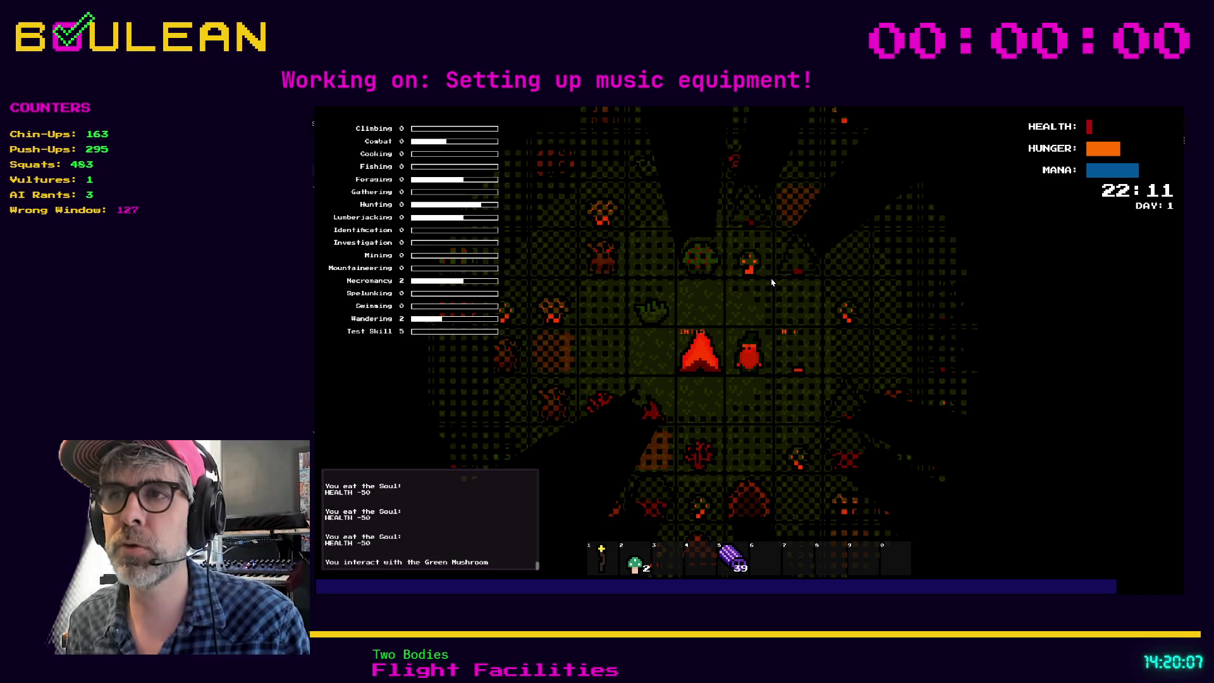
key("Up")
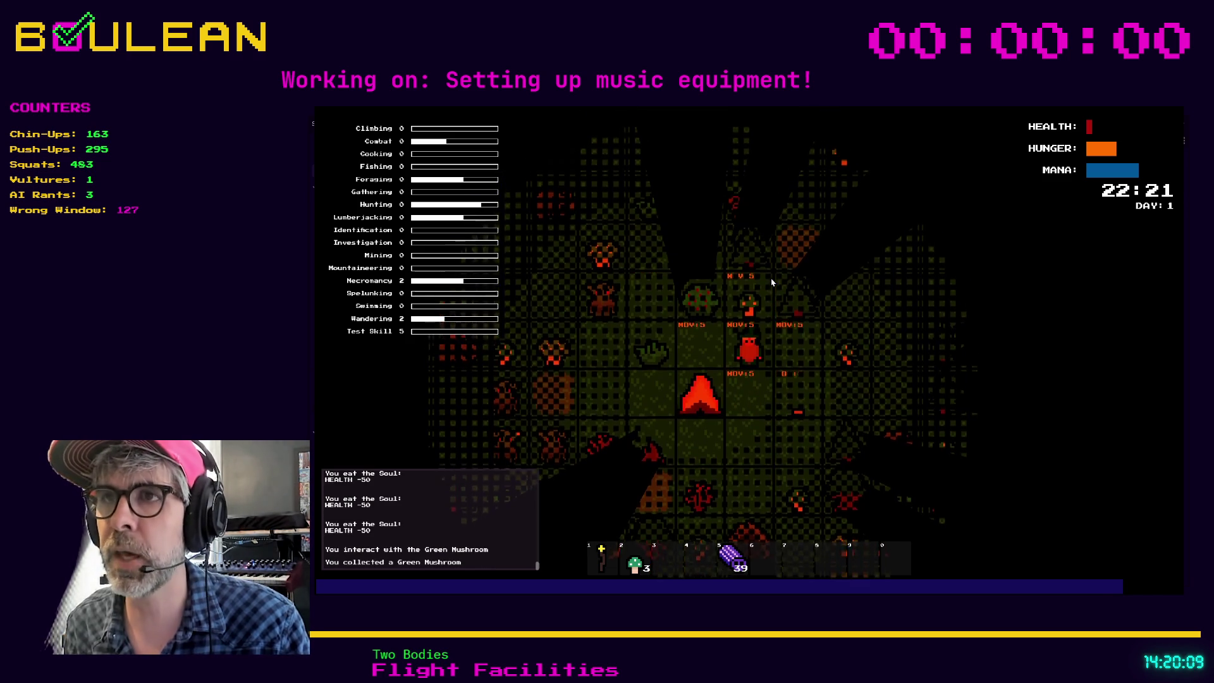
key("Left")
key("Up")
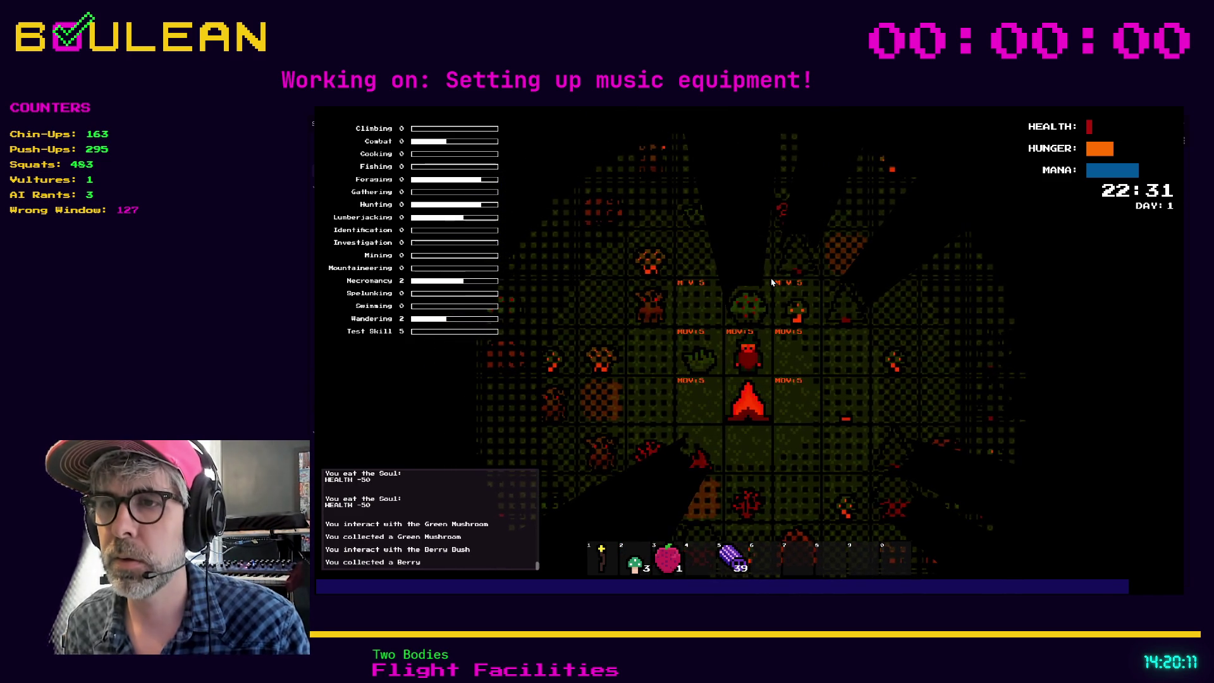
key("3")
key("e")
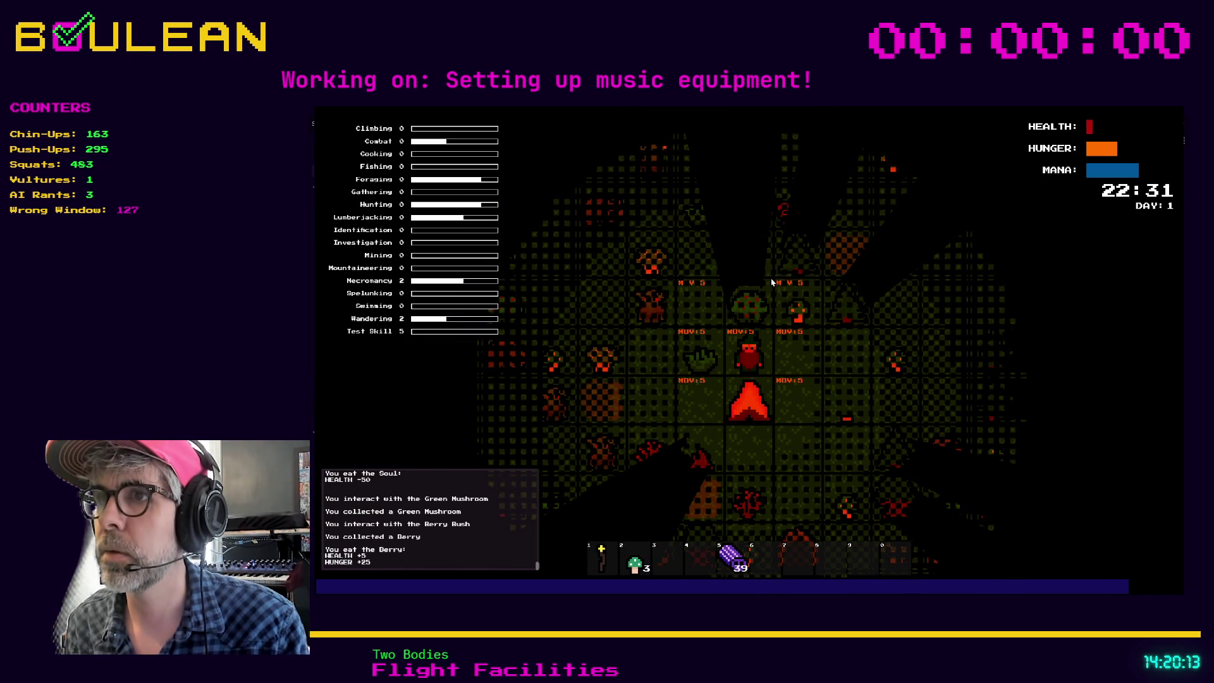
Pick more berries from the bush and eat them one after another
key("Escape")
key("Up")
key("Up")
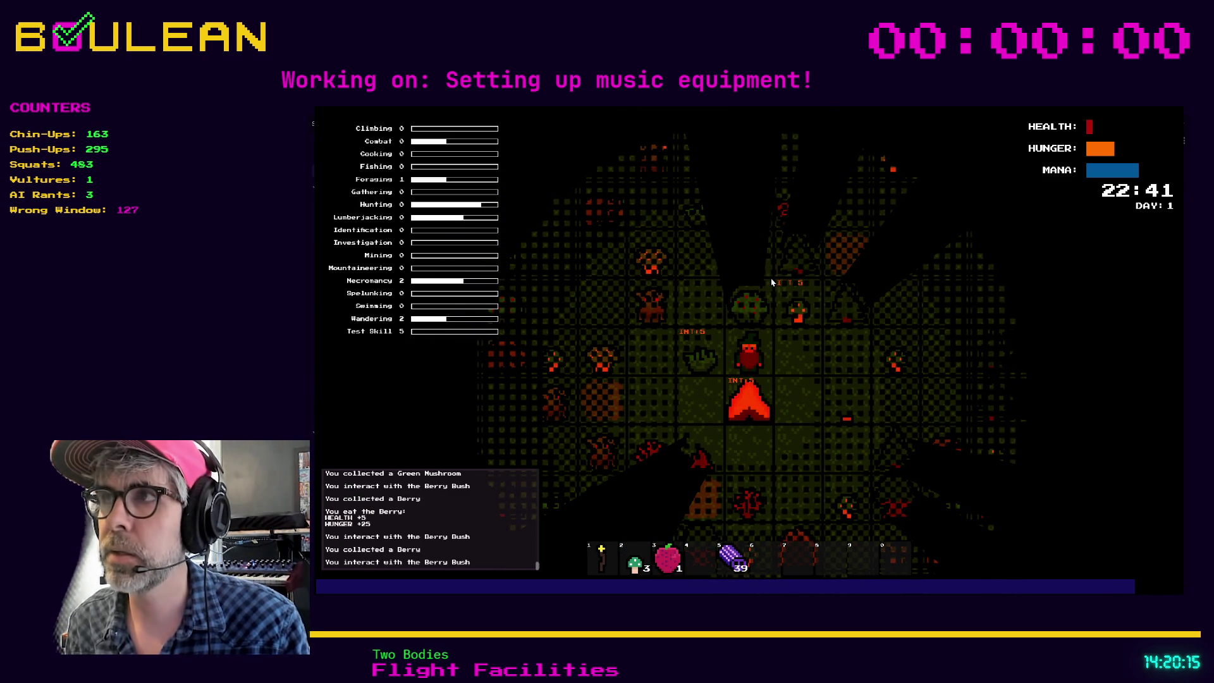
key("Up")
key("Up")
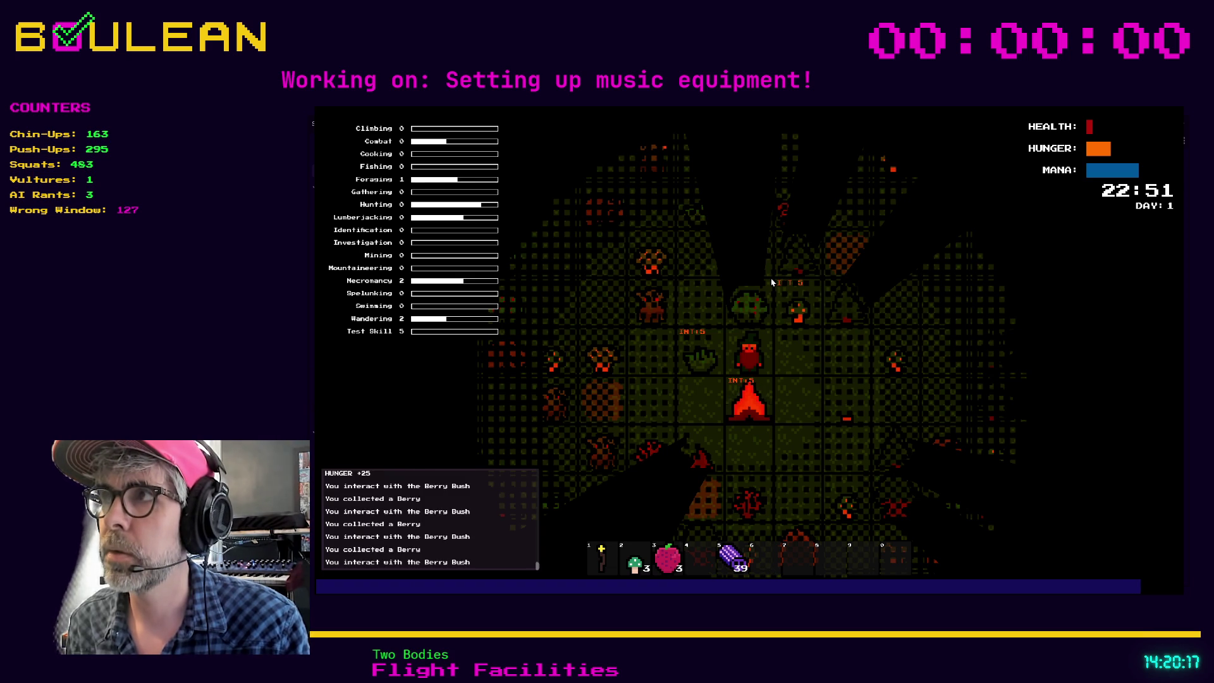
key("e")
key("e")
key("e")
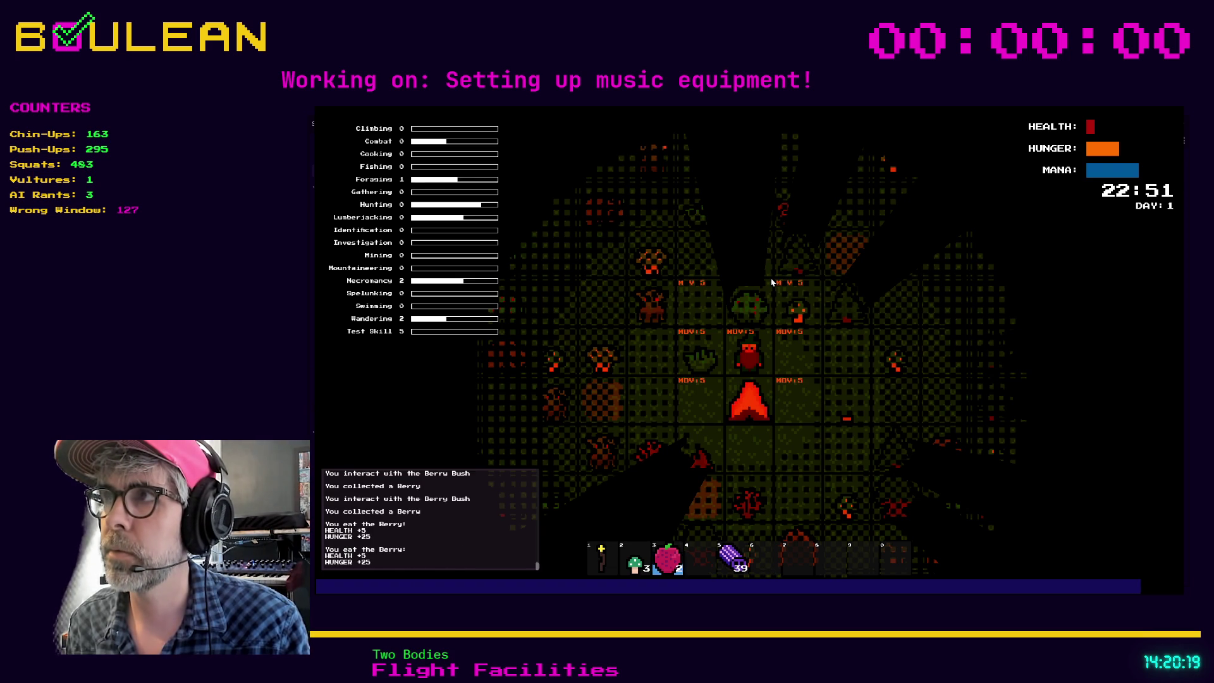
key("e")
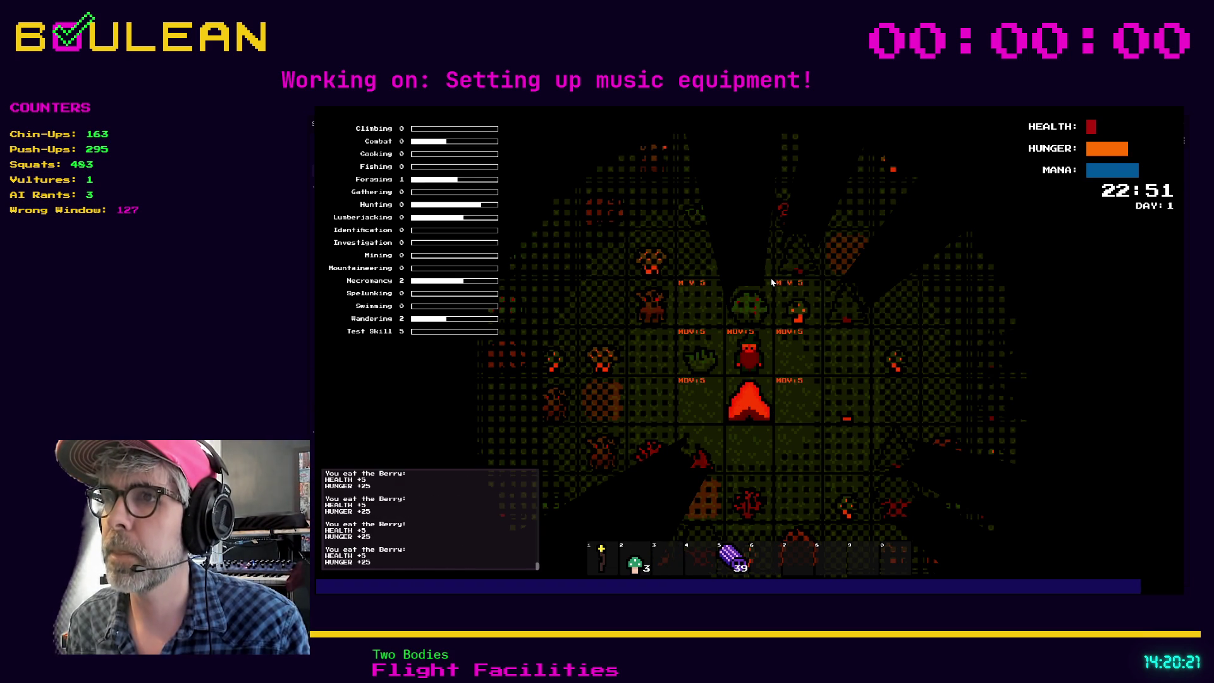
Eat the green mushrooms, gather another berry, and stop the playtest with F8
key("2")
key("2")
key("2")
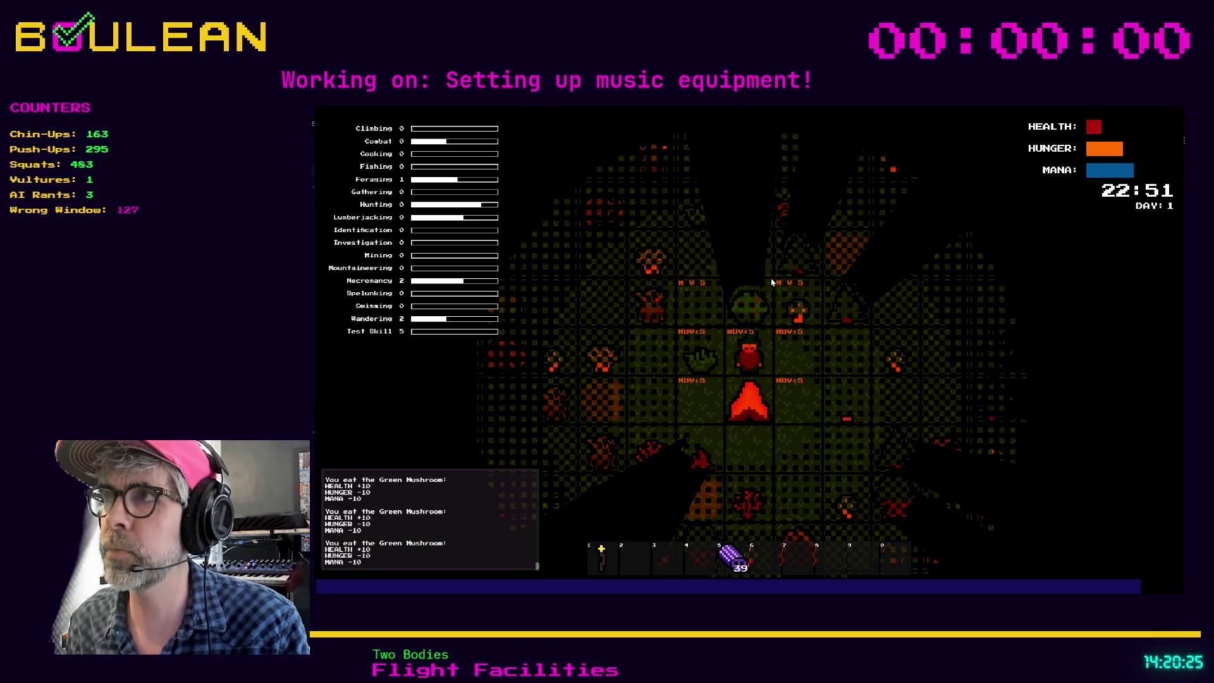
left_click(772, 282)
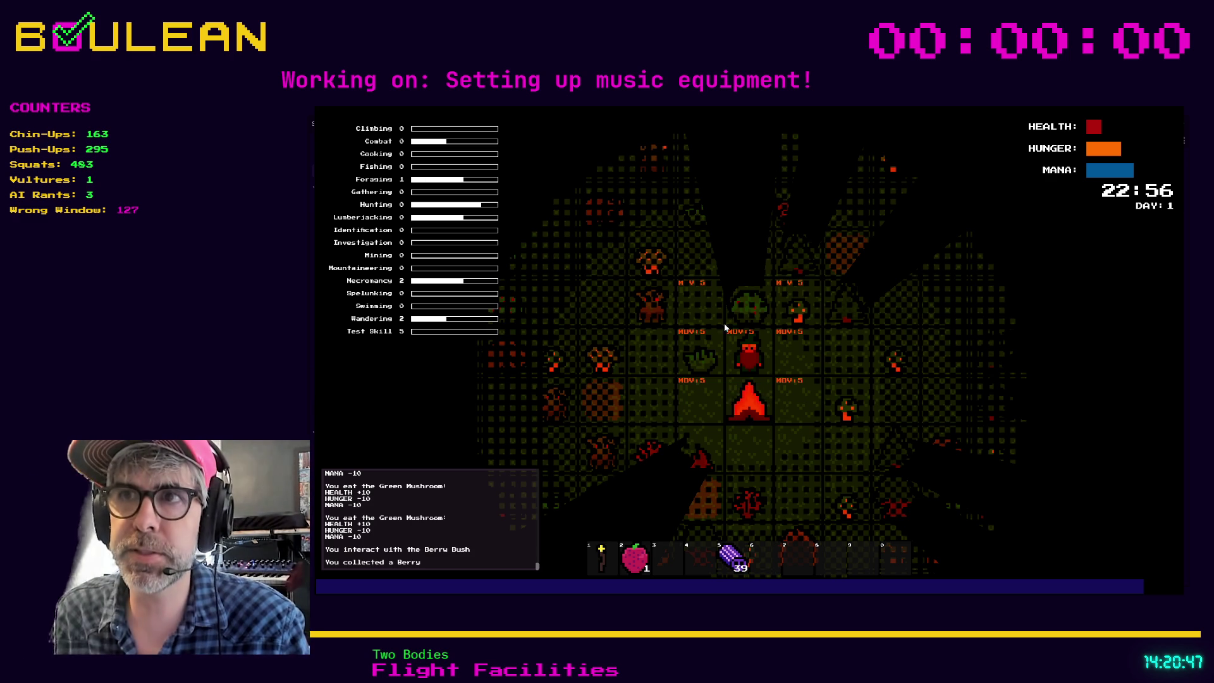
key("F8")
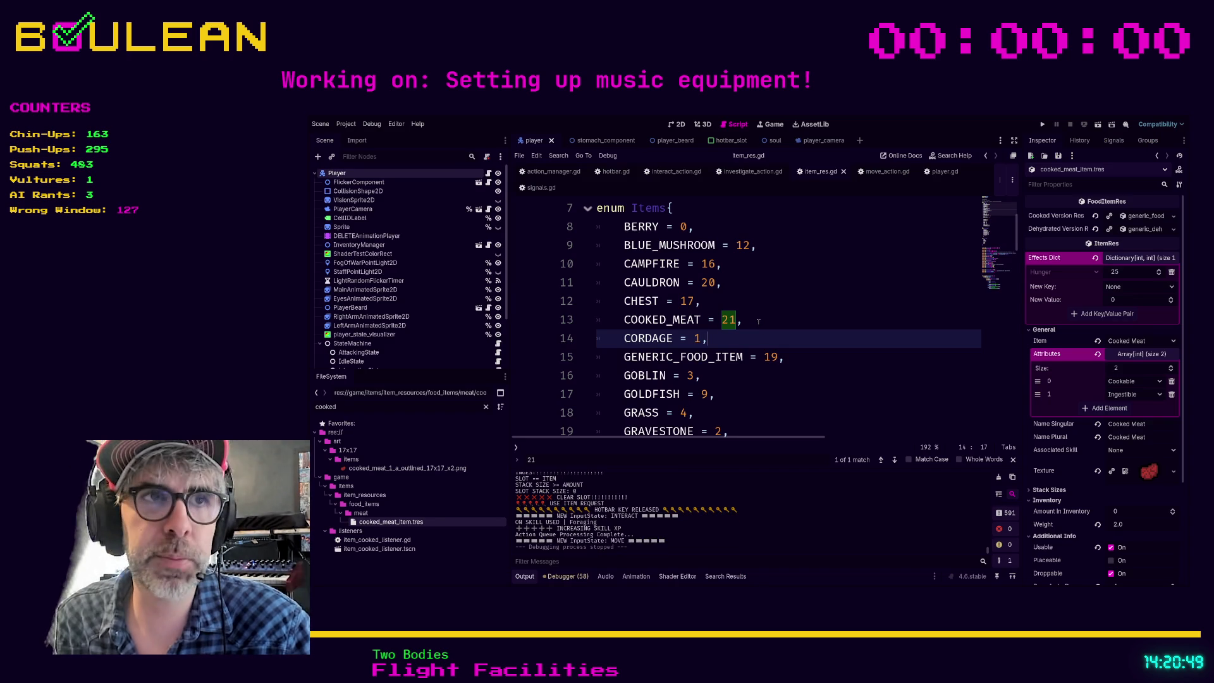
Browse item_res.gd's Items enum and Stack Sizes exports, then launch a fresh playtest with F5
scroll(741, 326, "down", 3)
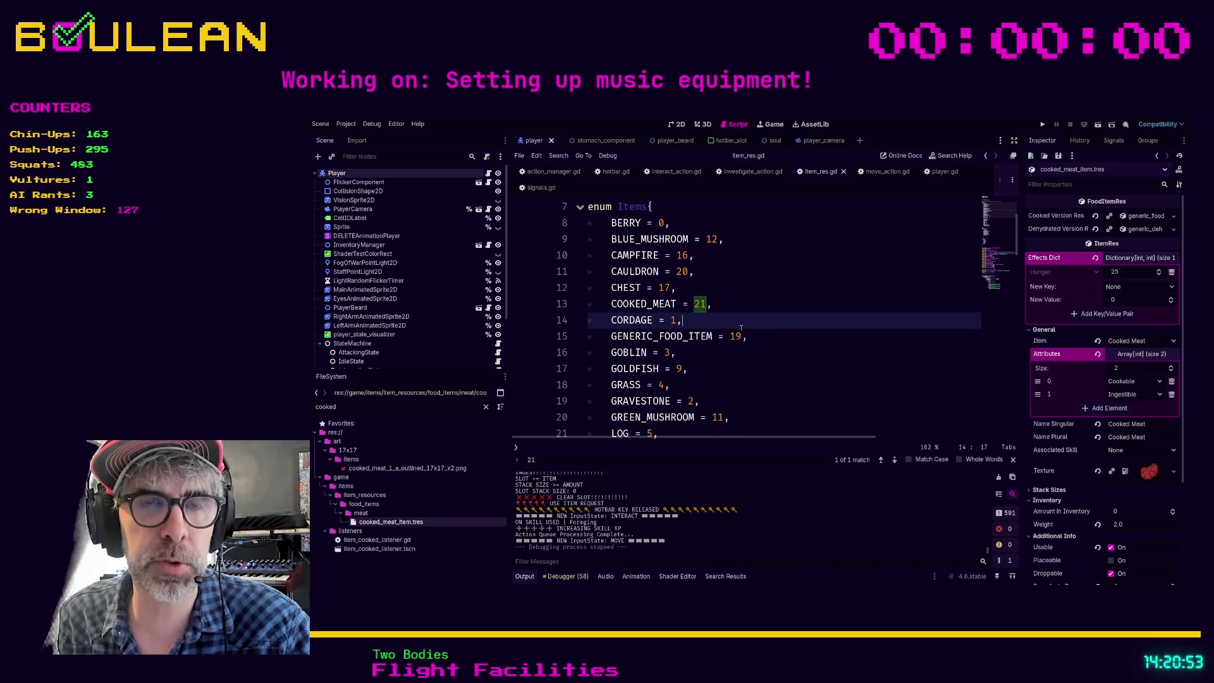
scroll(741, 327, "down", 4)
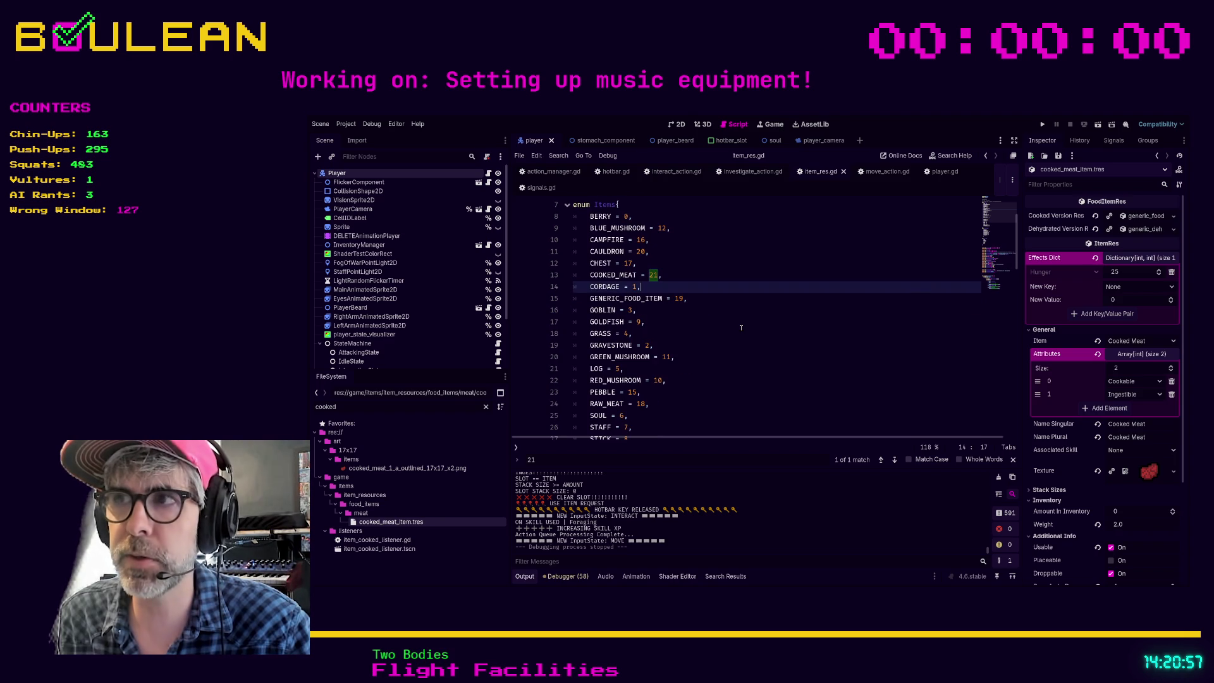
scroll(741, 327, "up", 3)
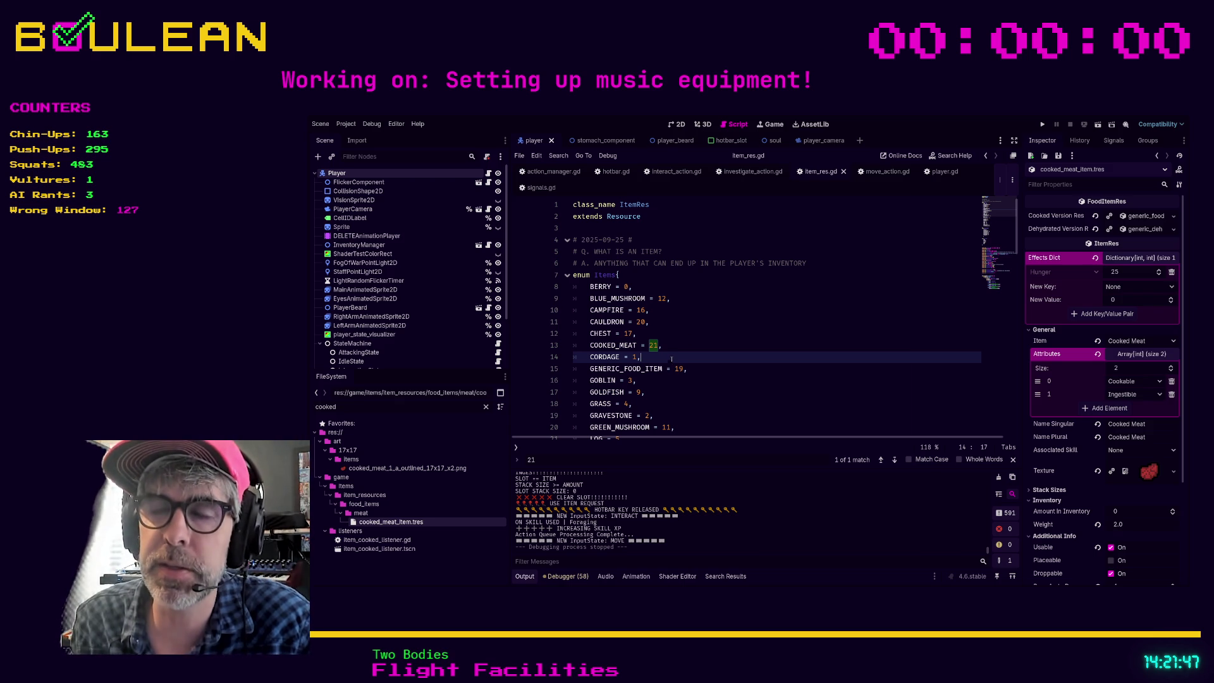
key("Down")
key("Down")
key("Down")
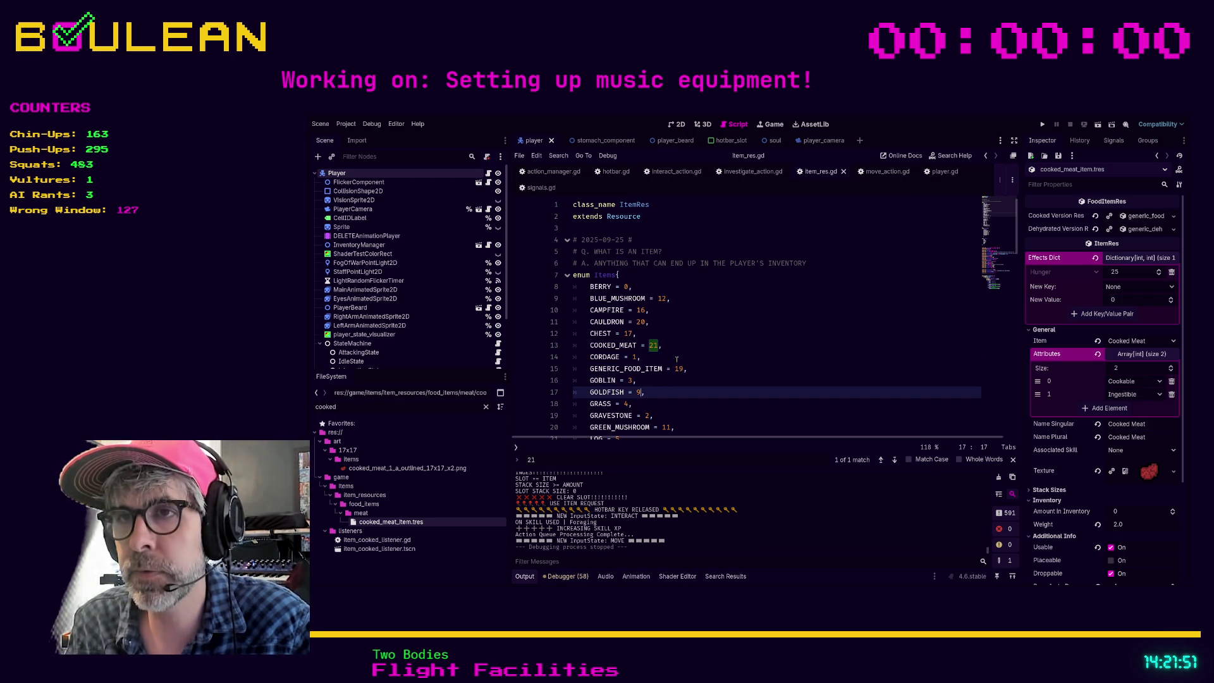
key("Down")
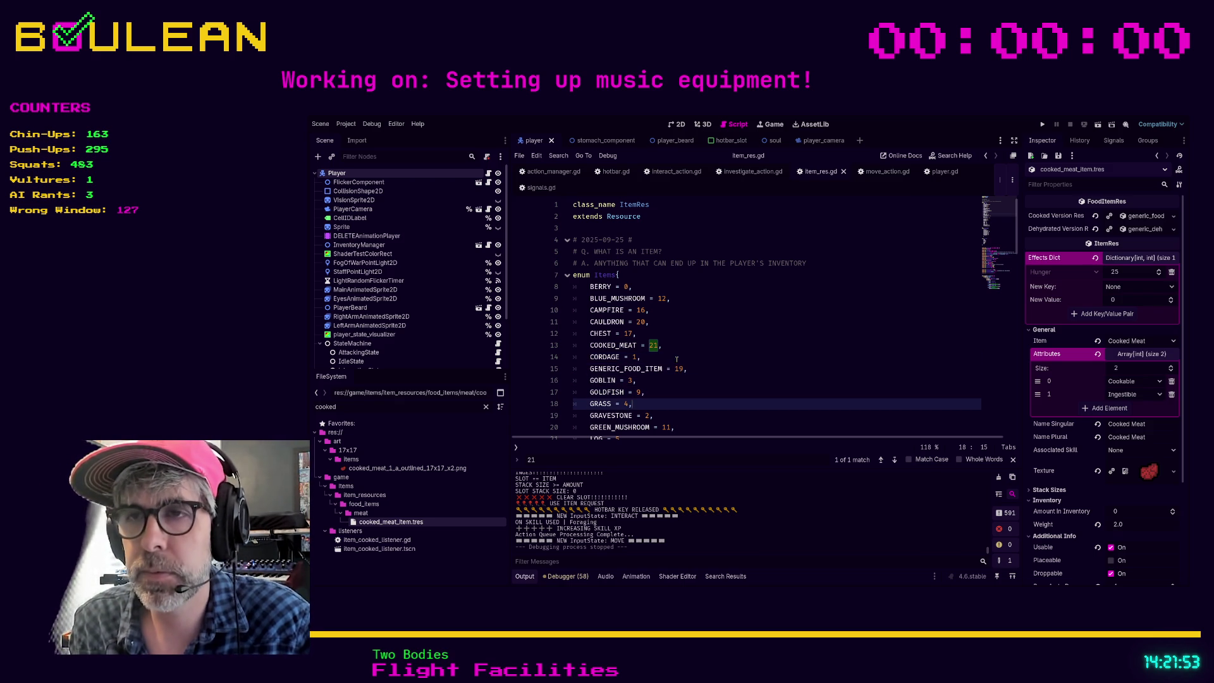
scroll(677, 359, "down", 7)
scroll(676, 359, "down", 3)
scroll(677, 359, "down", 4)
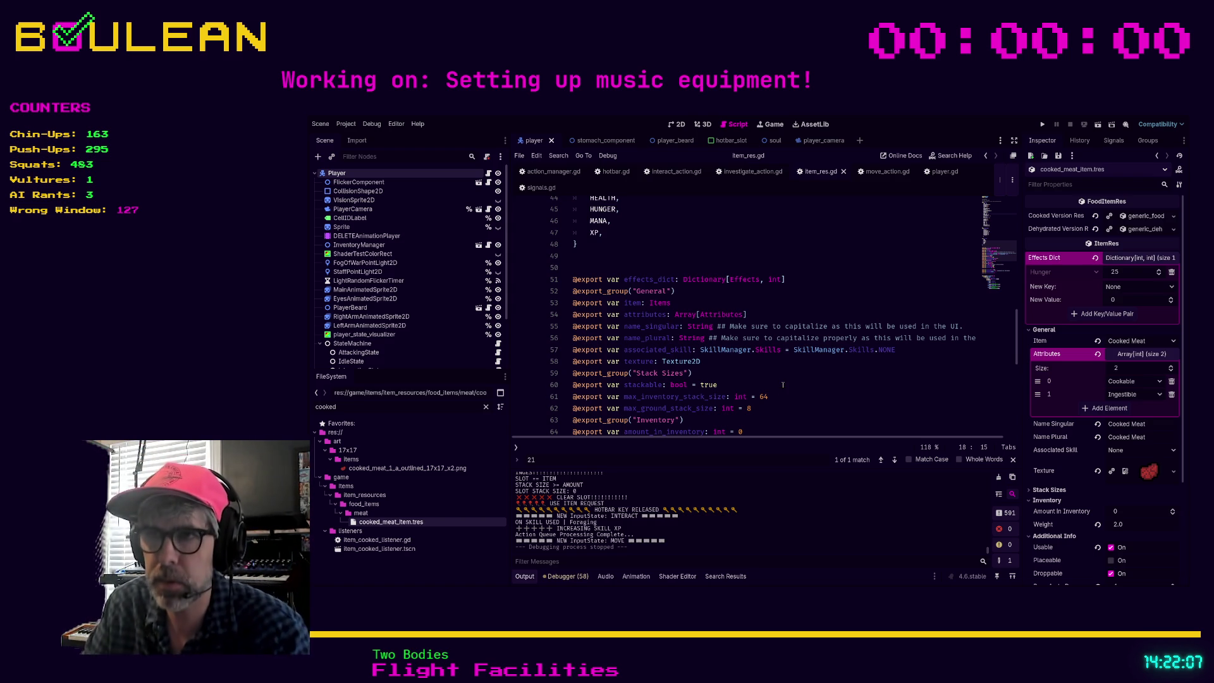
scroll(783, 385, "up", 1)
left_click(754, 378)
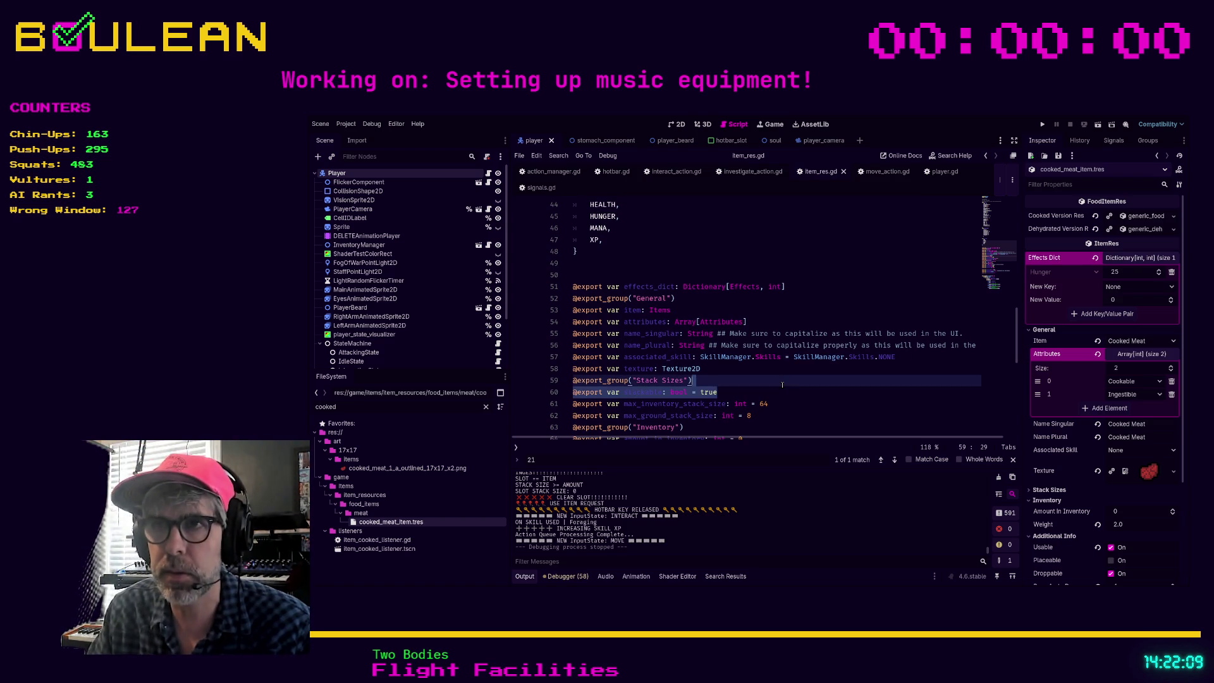
key("F5")
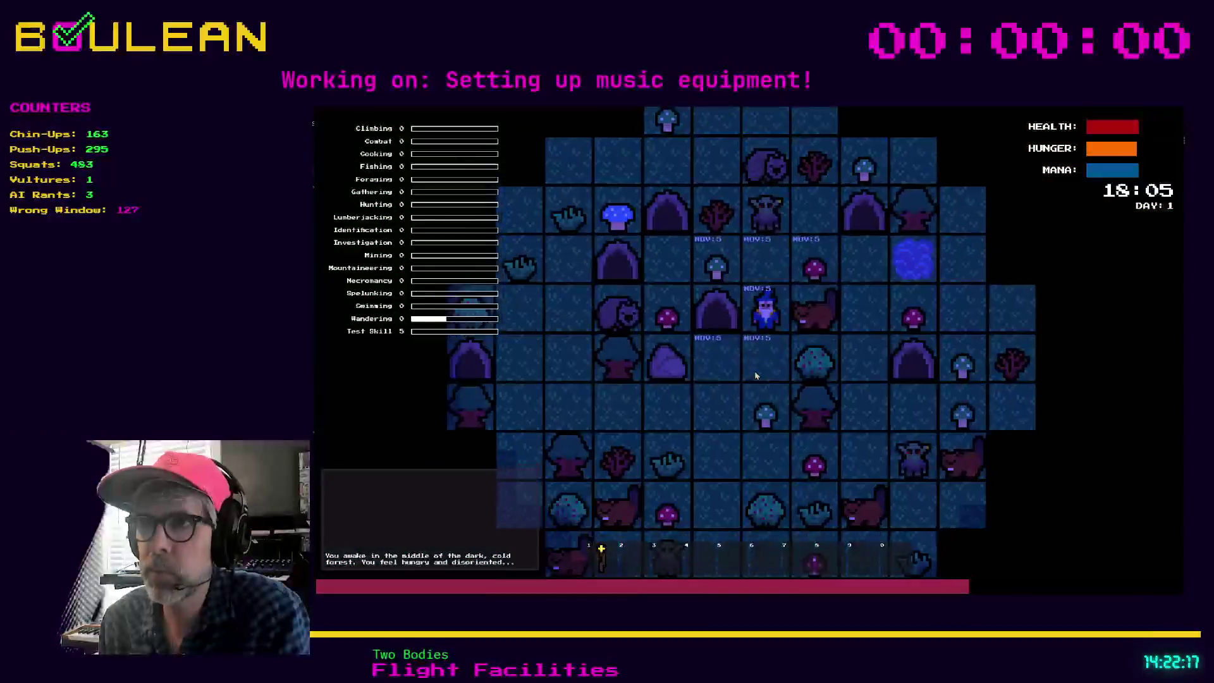
Collect and eat a green mushroom and a red mushroom beside the wizard
key("Left")
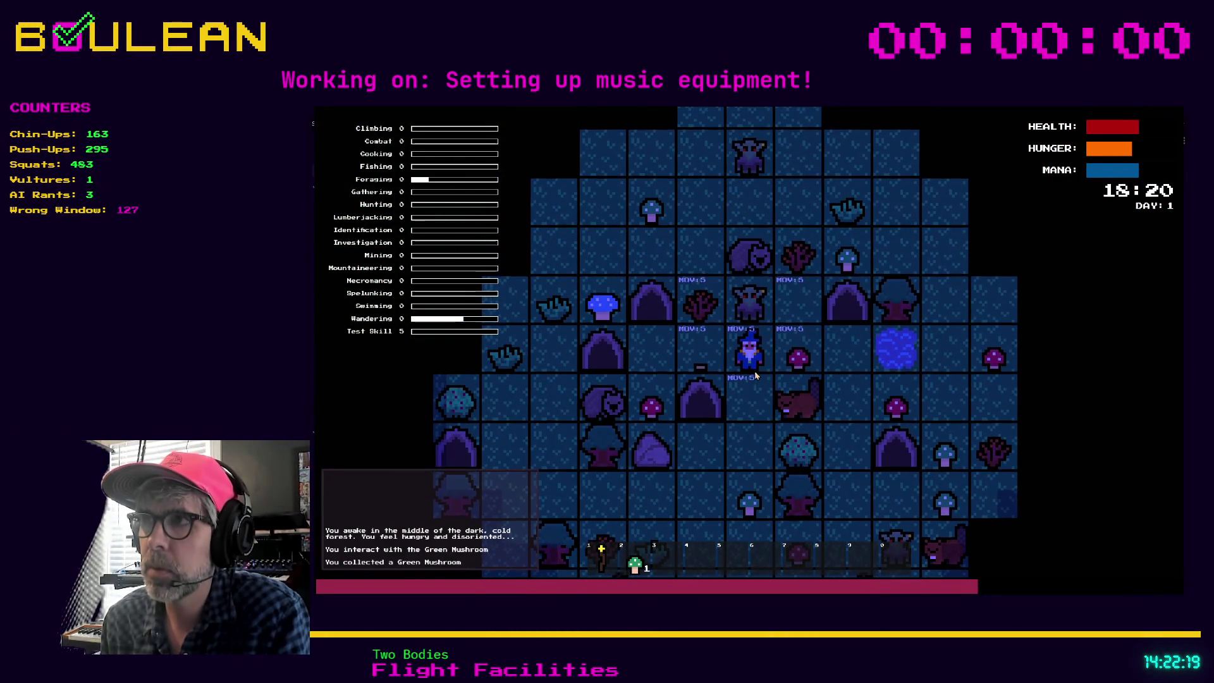
key("e")
key("Right")
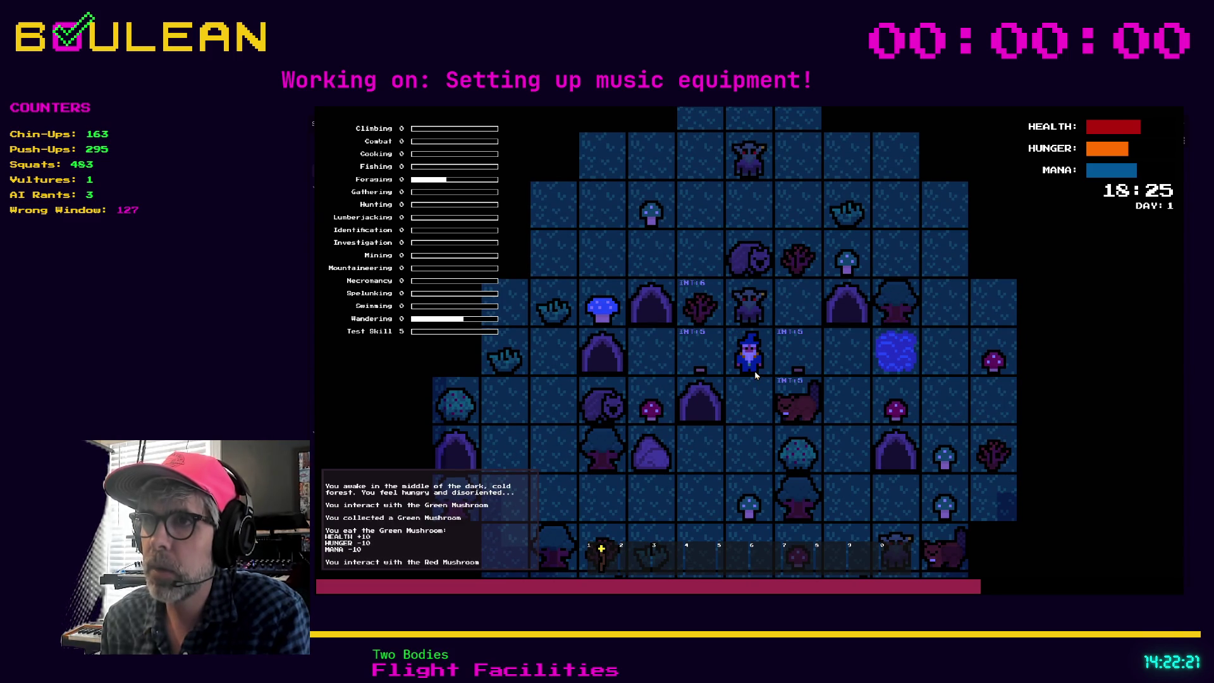
key("e")
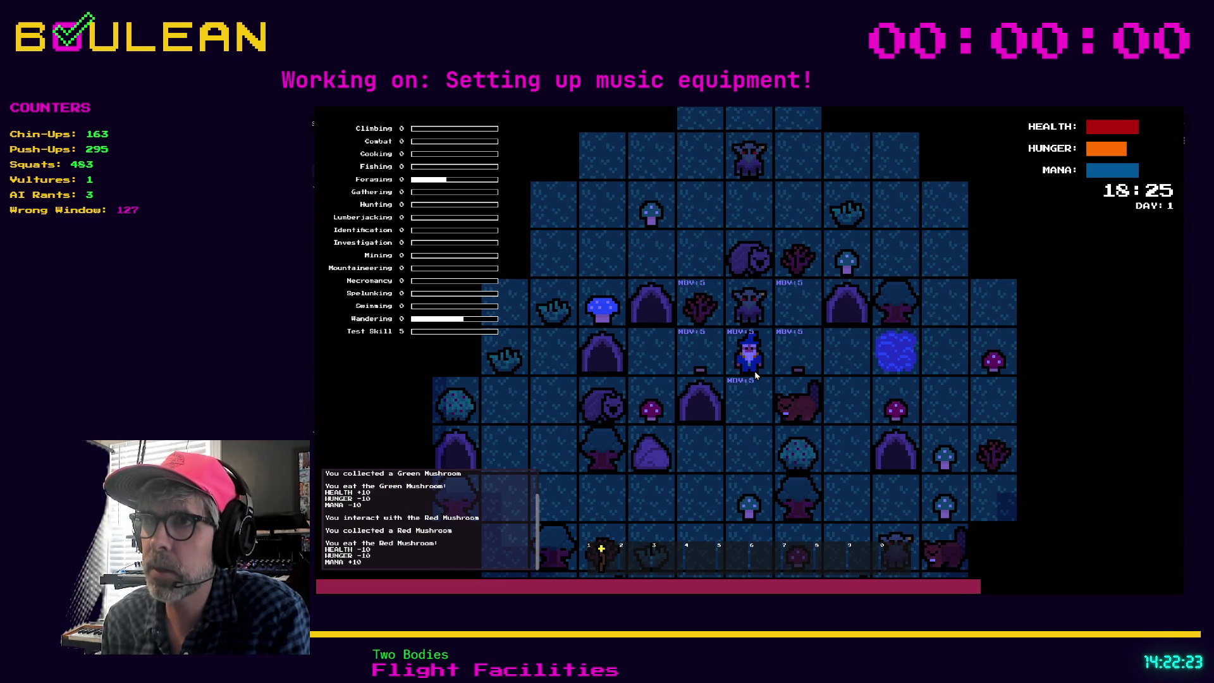
Gather sticks from the sapling, collect another red mushroom, and eat two red mushrooms
key("Left")
key("Up")
key("Up")
key("Up")
key("Left")
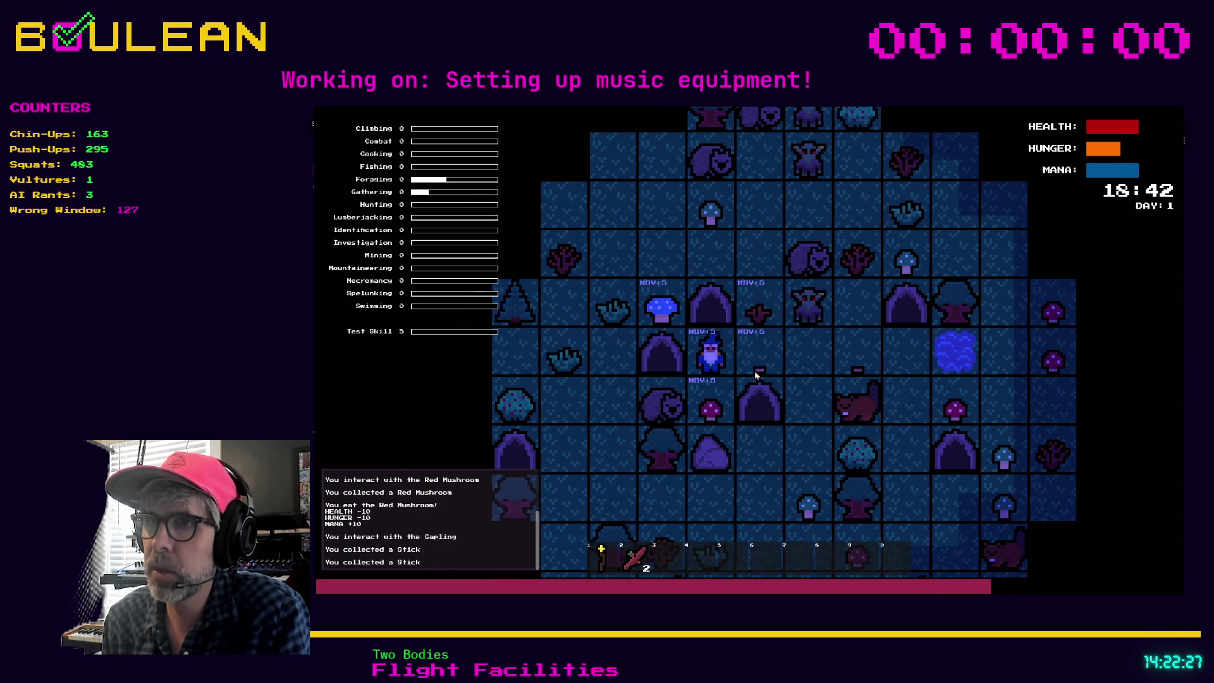
key("Down")
key("Down")
key("3")
key("e")
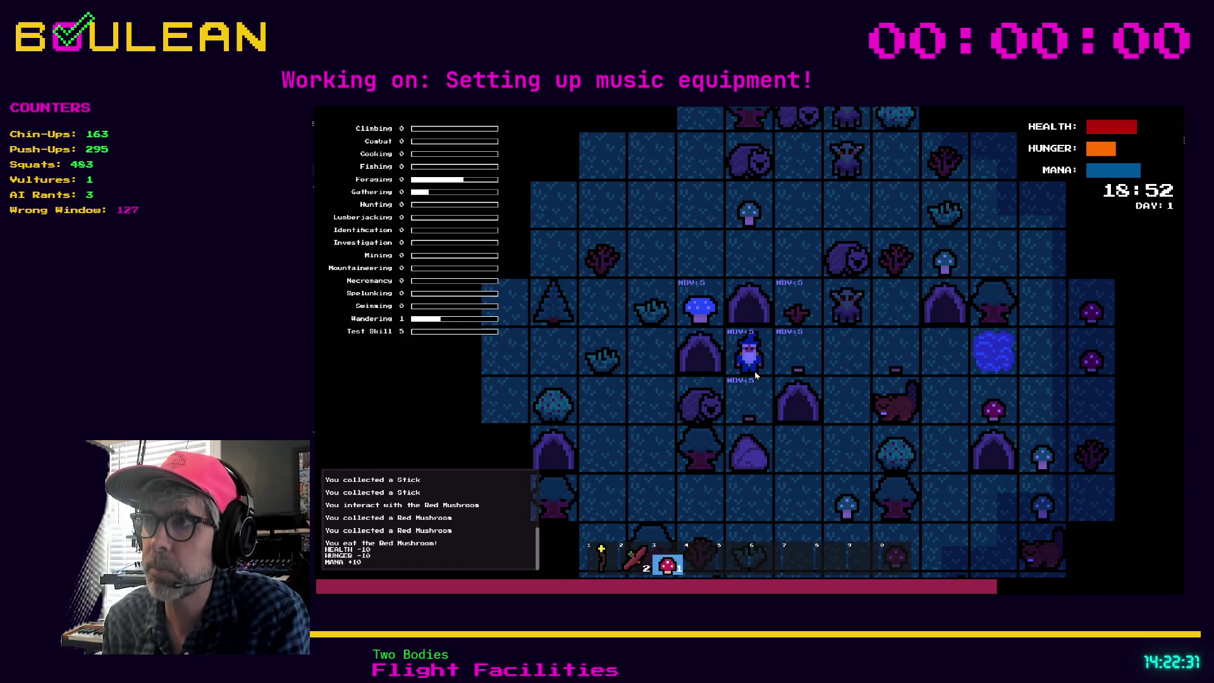
key("e")
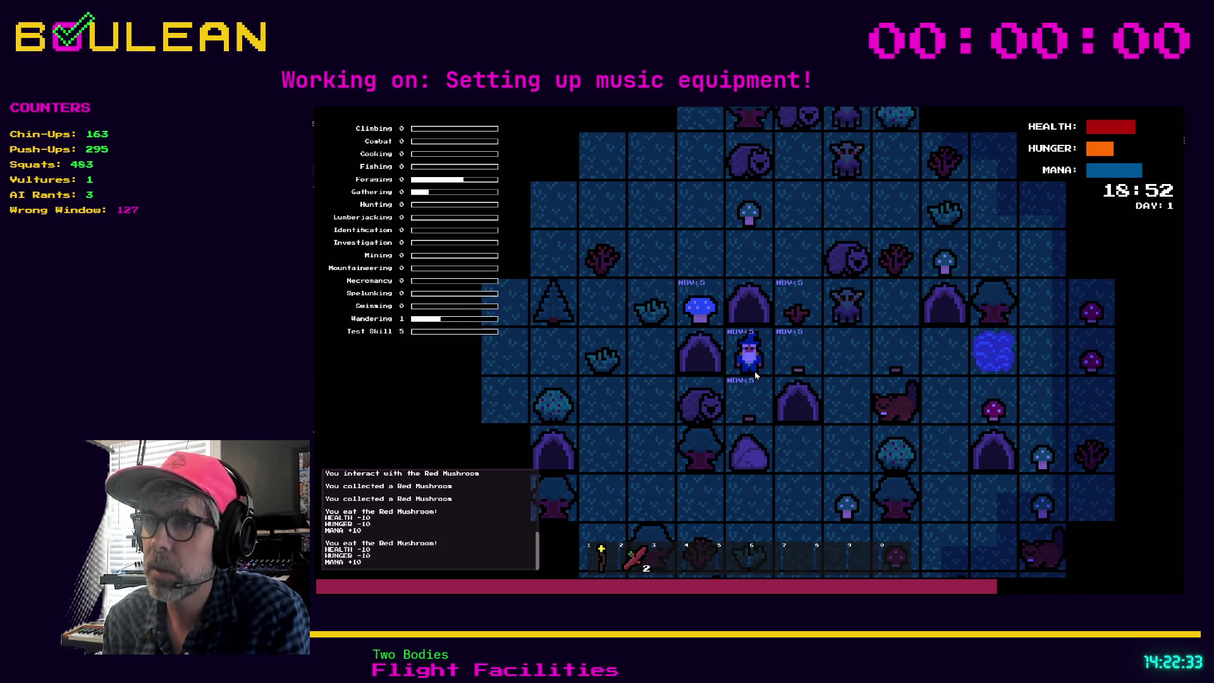
Collect and eat a green mushroom, then pick and eat a berry from the Berry Bush
key("Right")
key("Right")
key("Down")
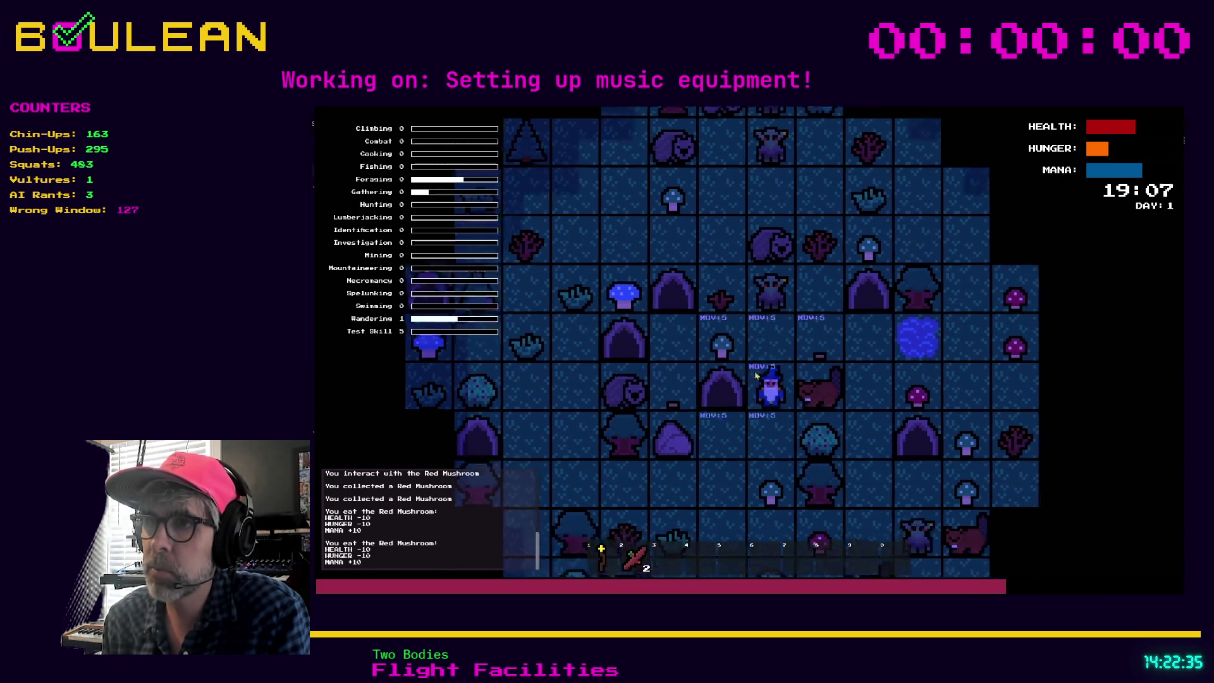
key("Down")
key("Down")
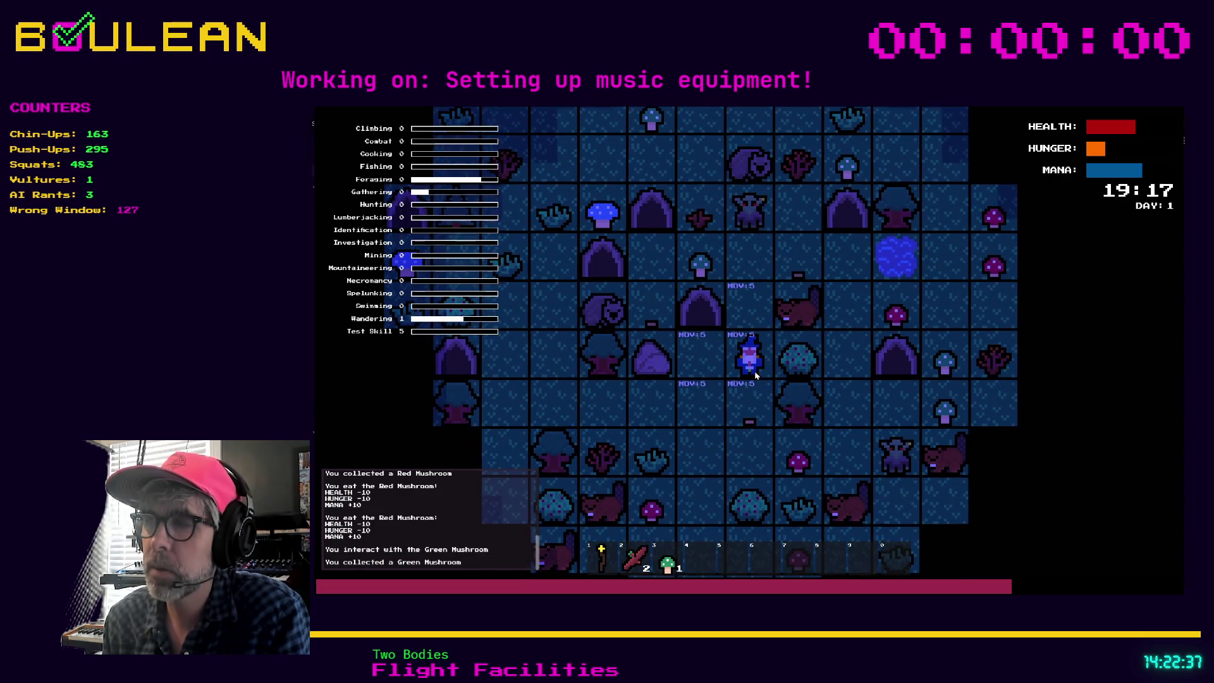
key("3")
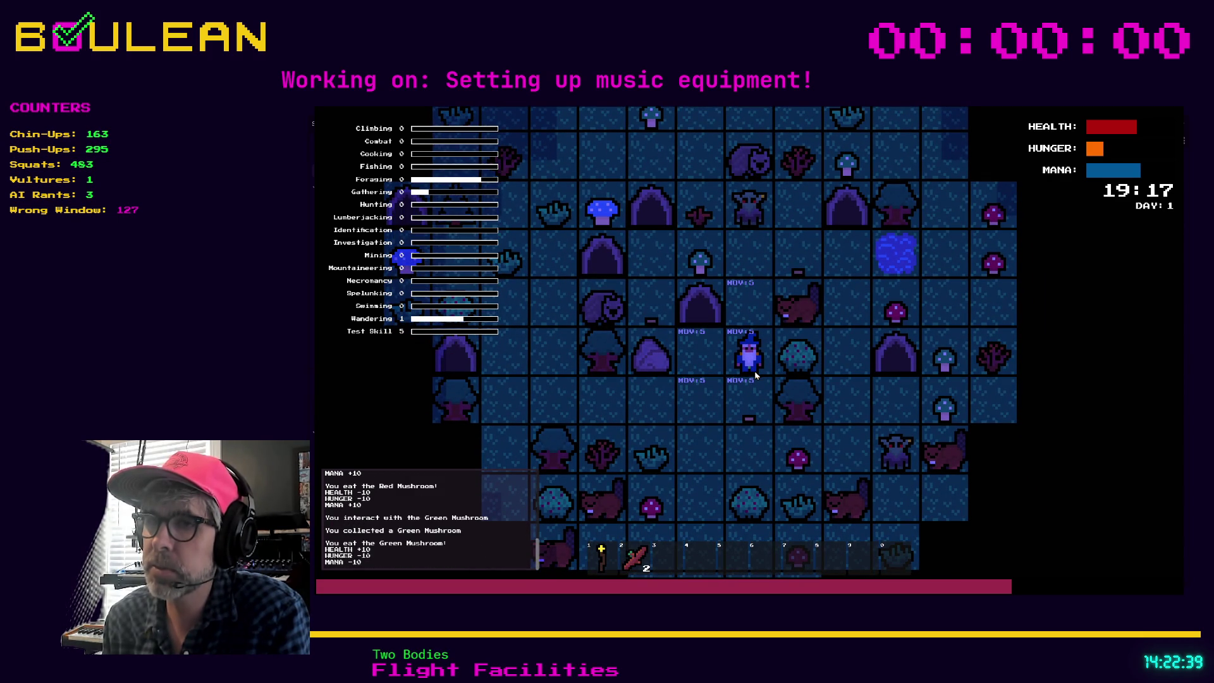
key("Right")
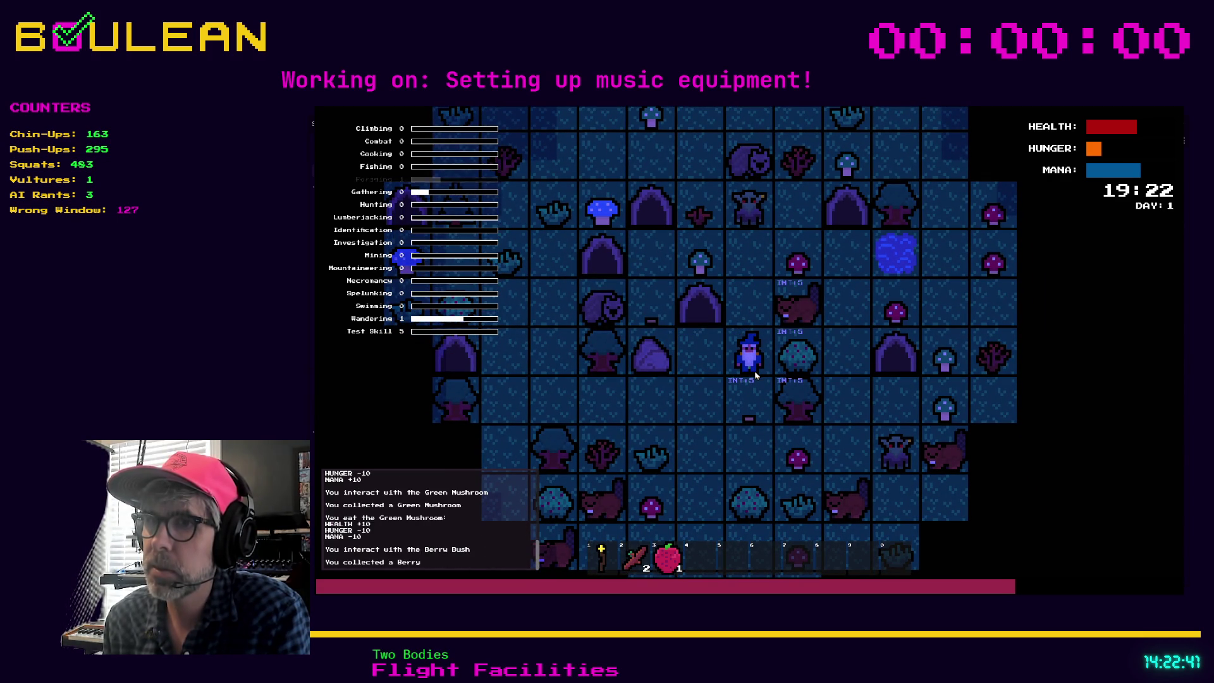
key("3")
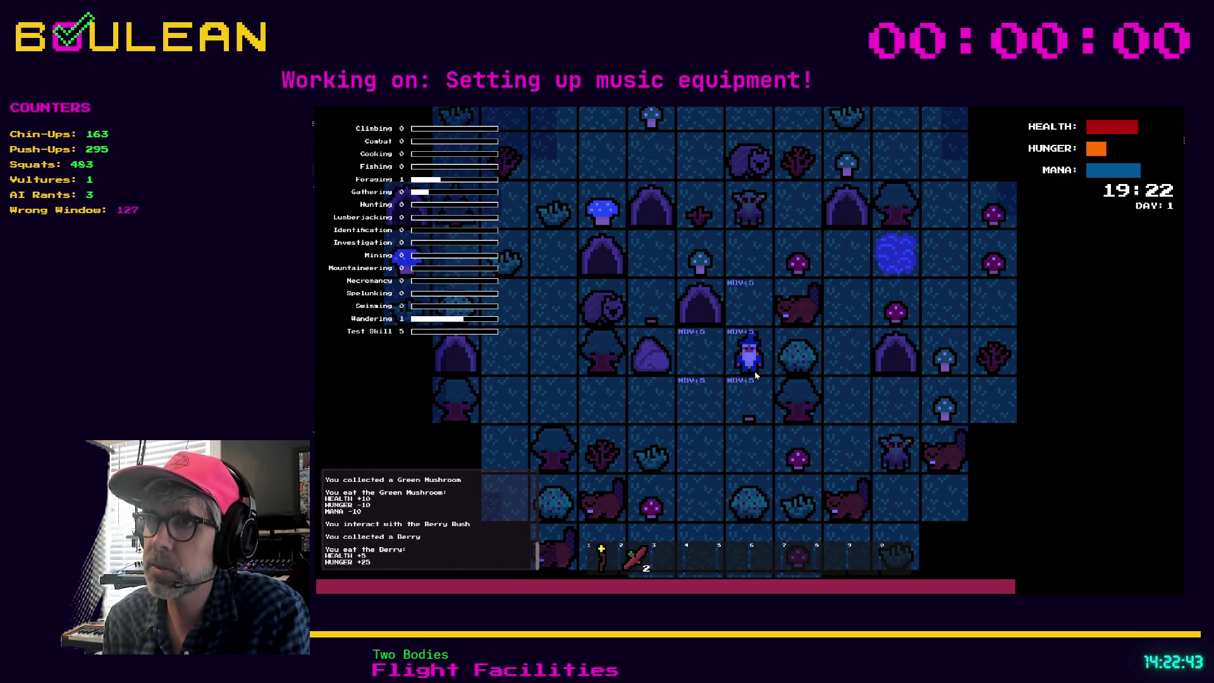
Eat another red mushroom, gather a stick, eat a green mushroom, then stop the game
key("Up")
key("Up")
key("Right")
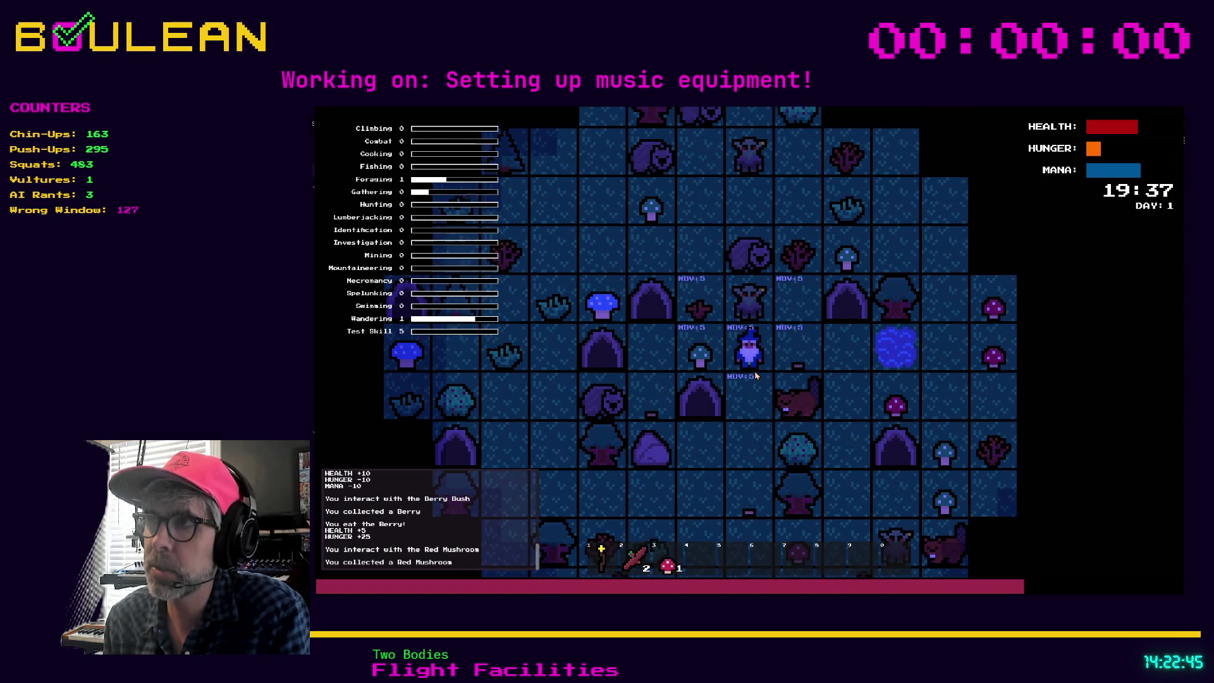
key("3")
key("Right")
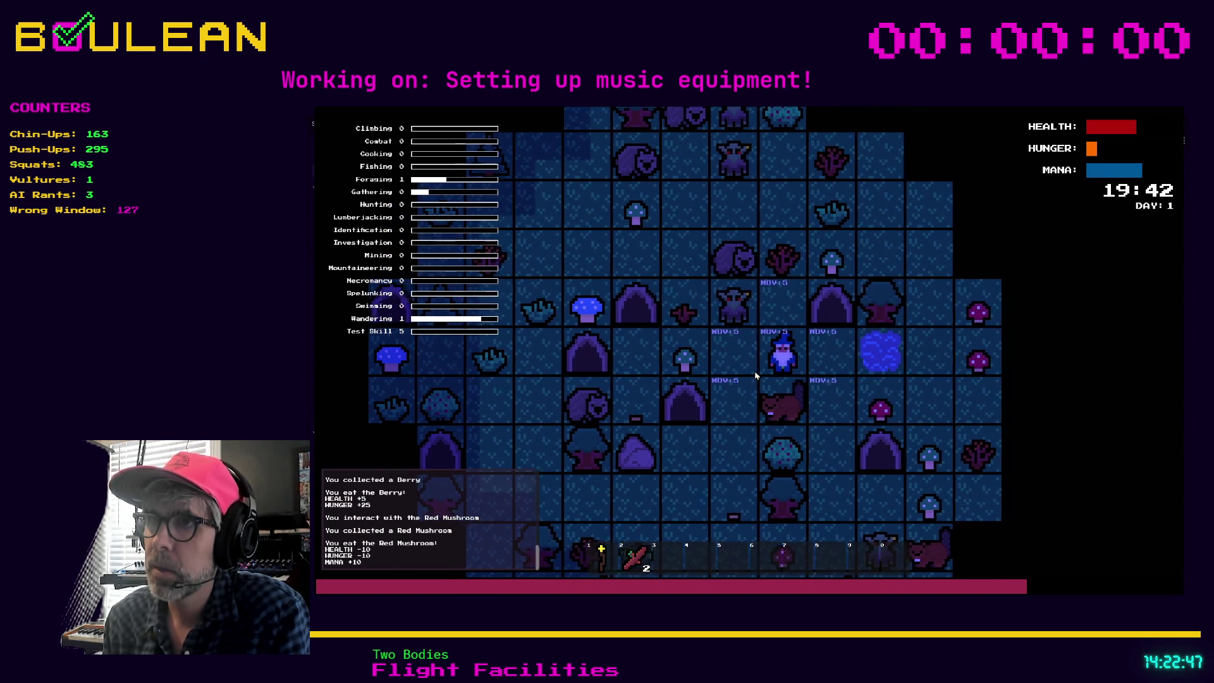
key("Up")
key("Up")
key("Up")
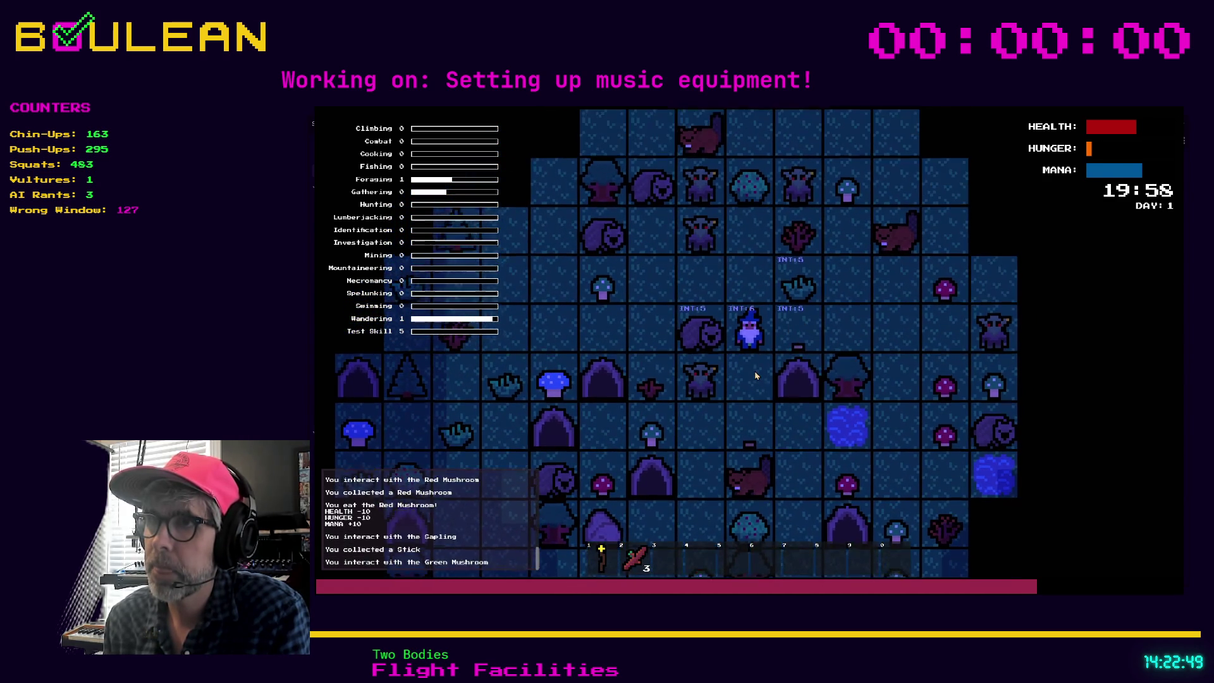
key("3")
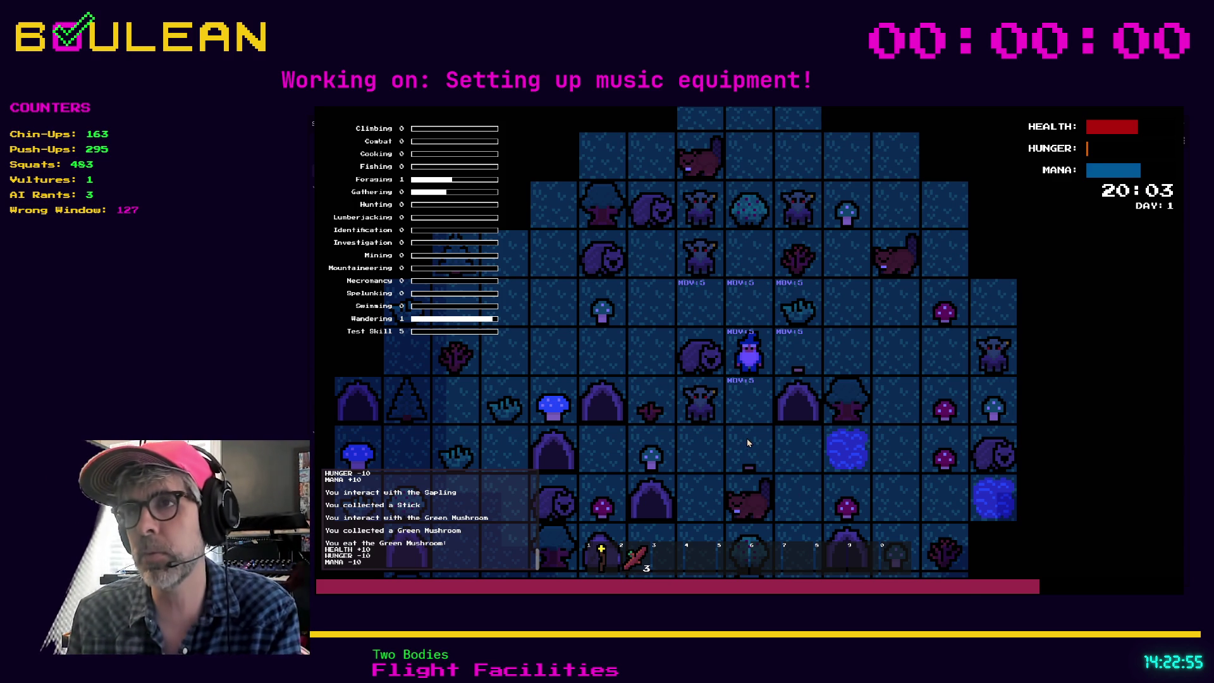
key("Escape")
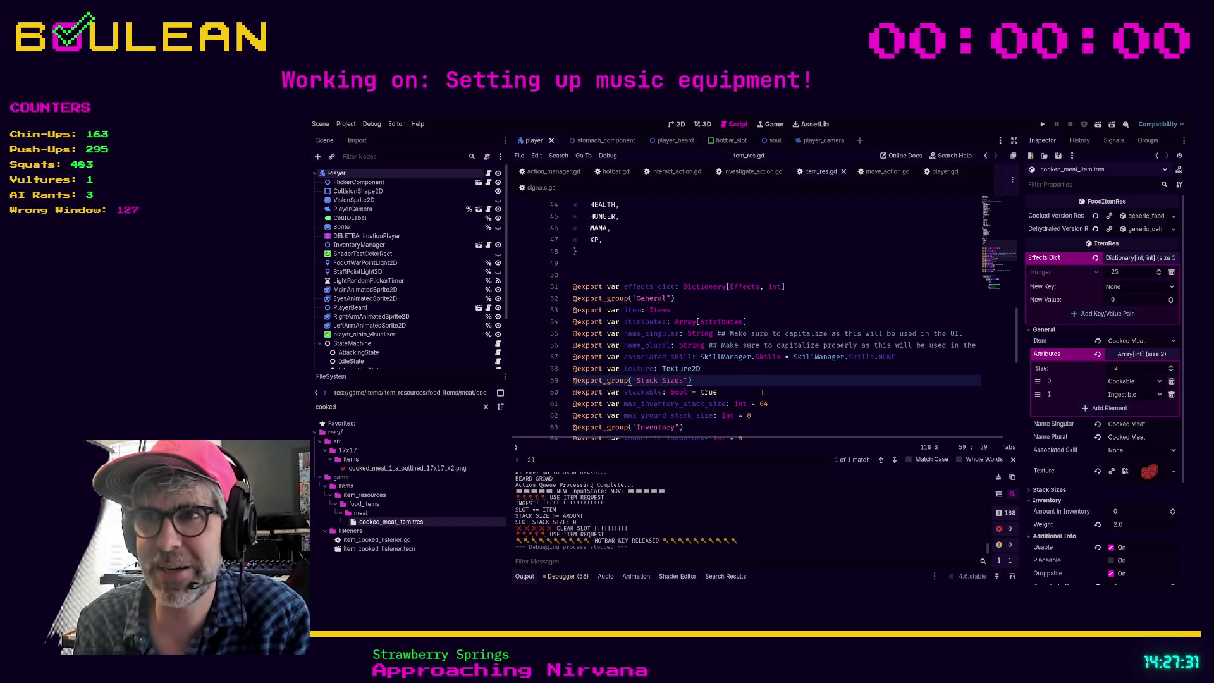
scroll(762, 392, "down", 1)
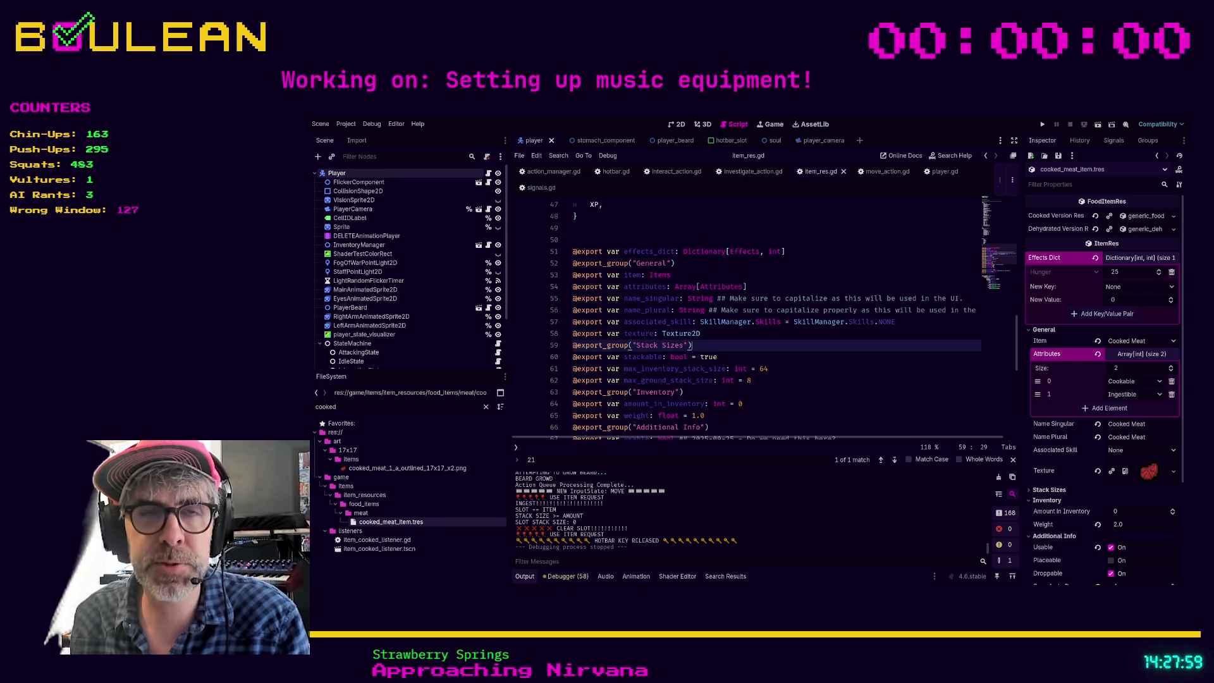
left_click(806, 391)
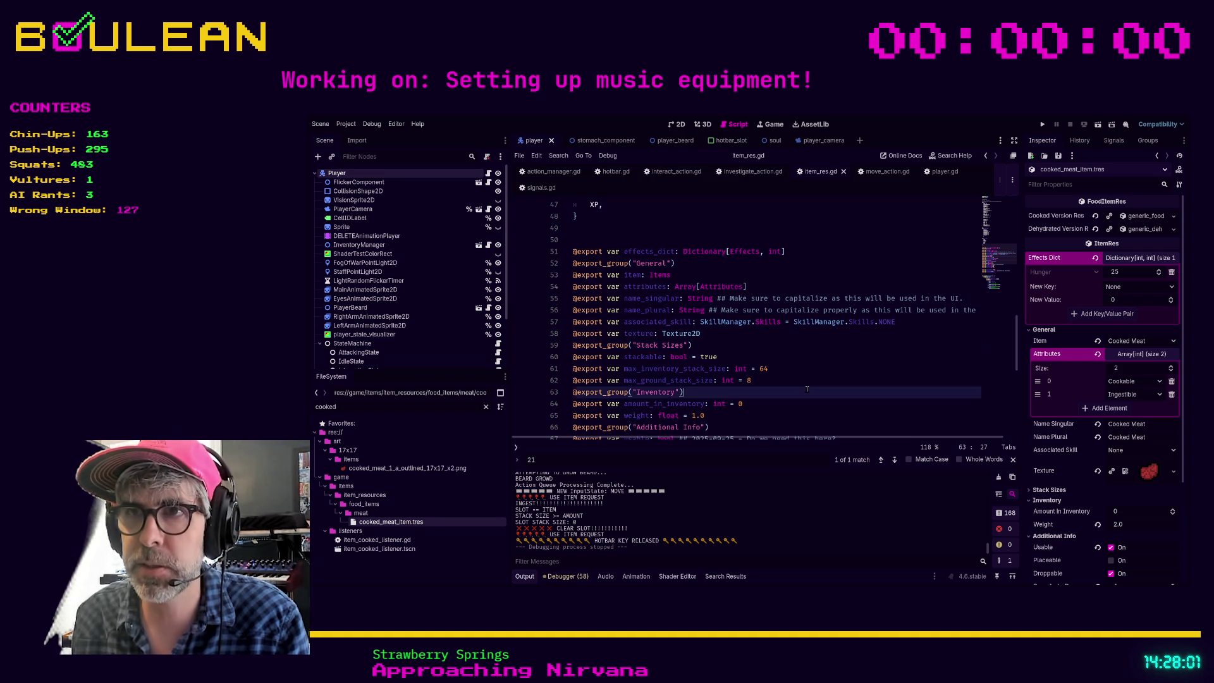
scroll(806, 388, "down", 1)
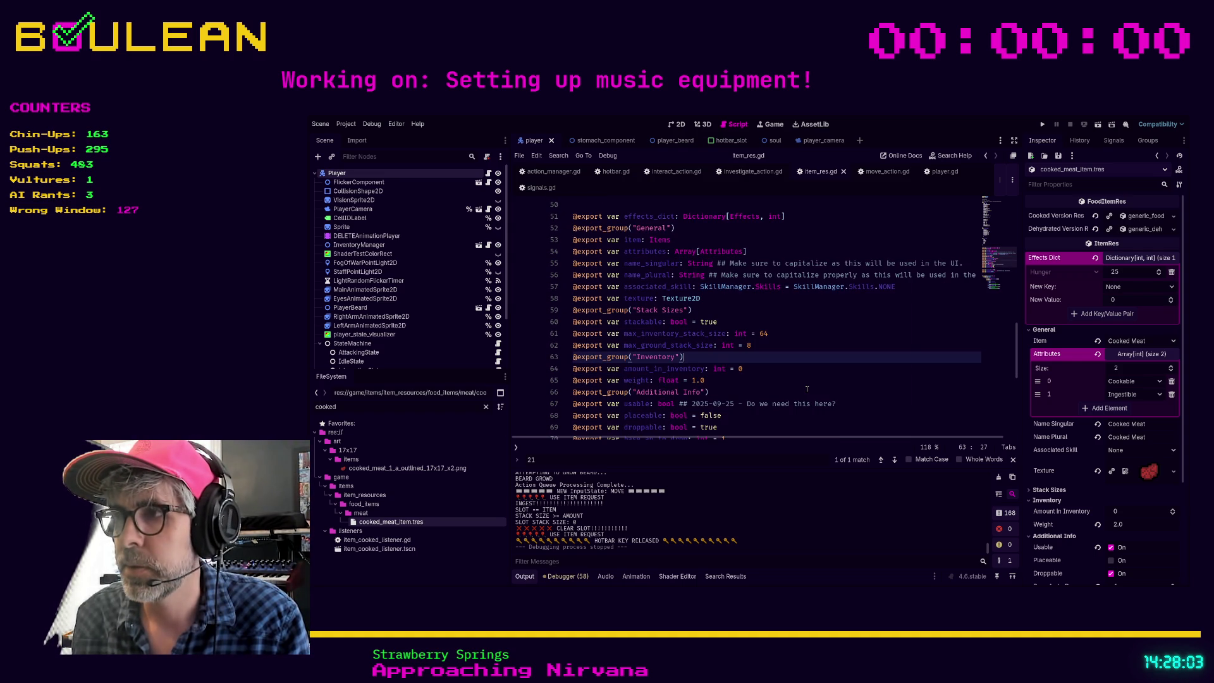
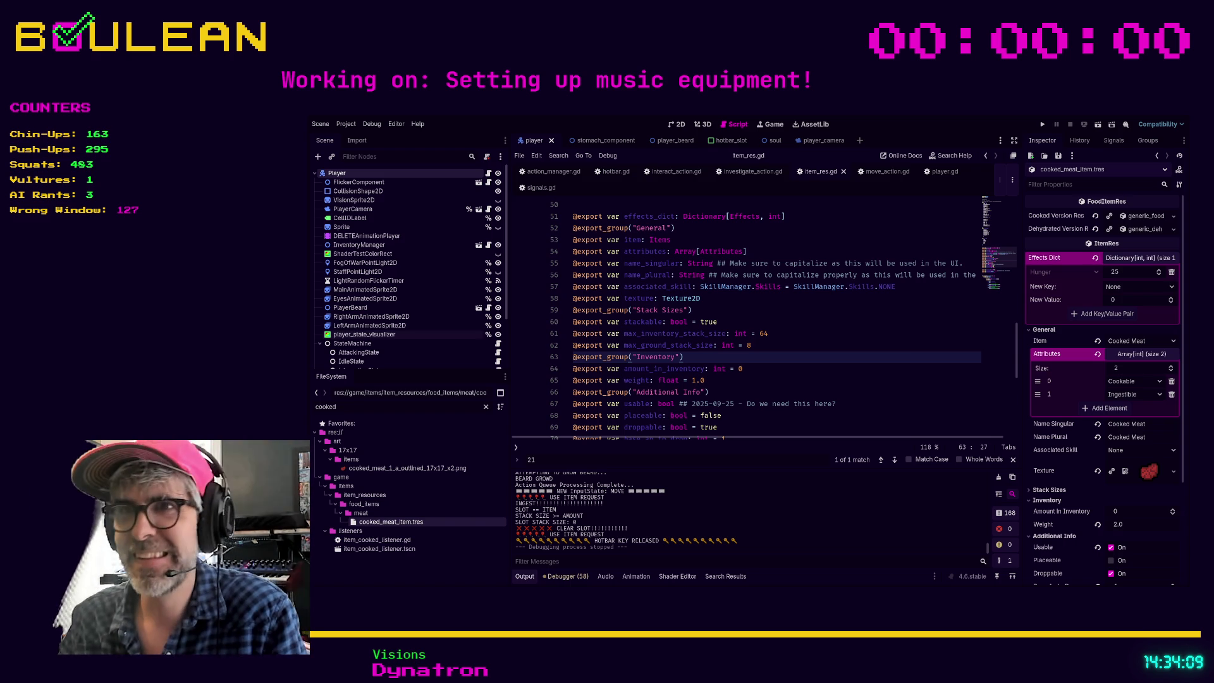
Review the Additional Info group, weight export and max_ground_stack_size lines in the current script
left_click(835, 397)
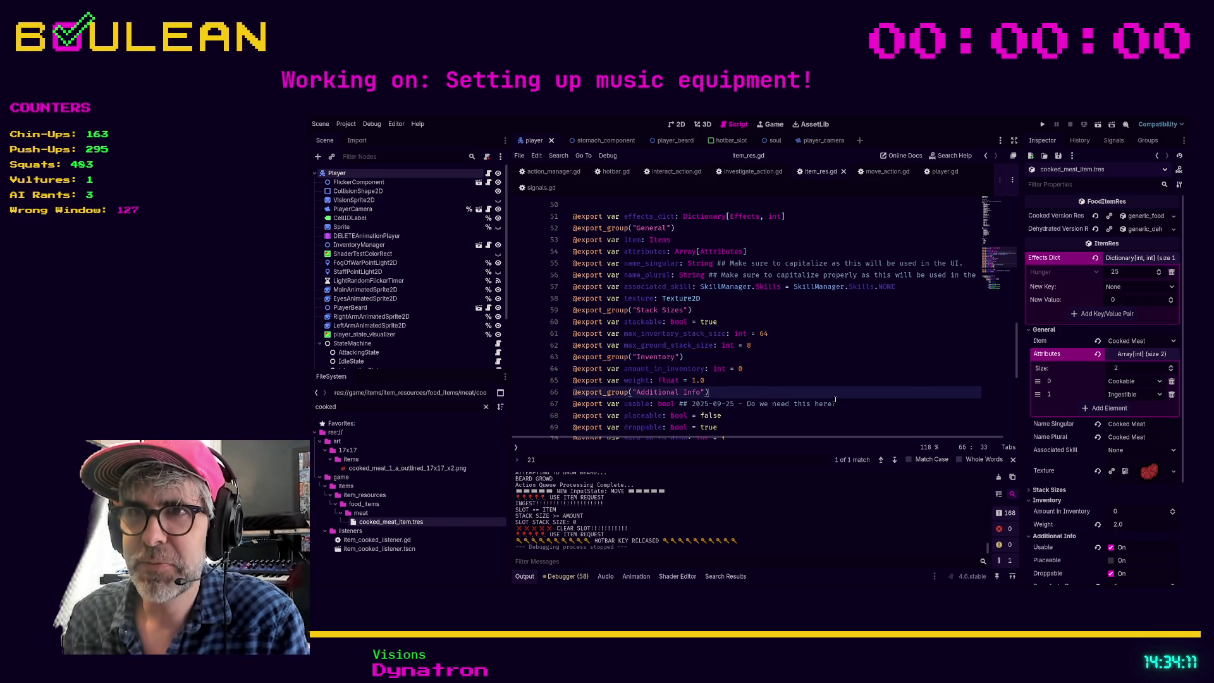
left_click(817, 377)
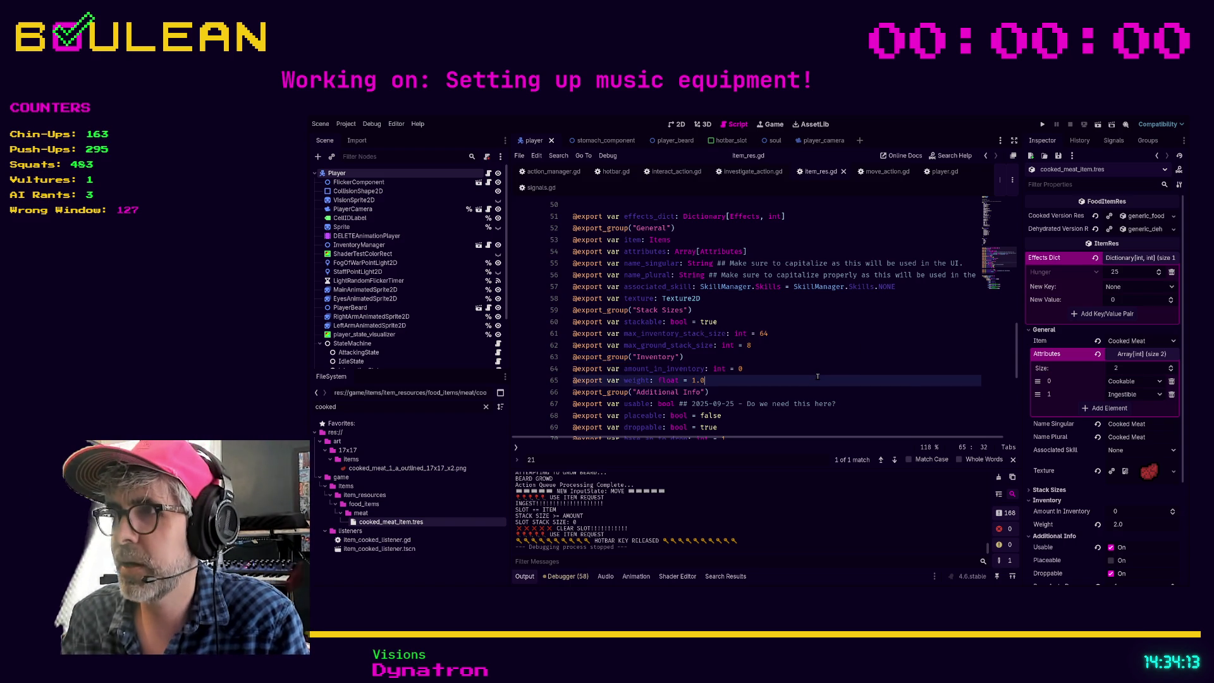
scroll(1075, 419, "down", 2)
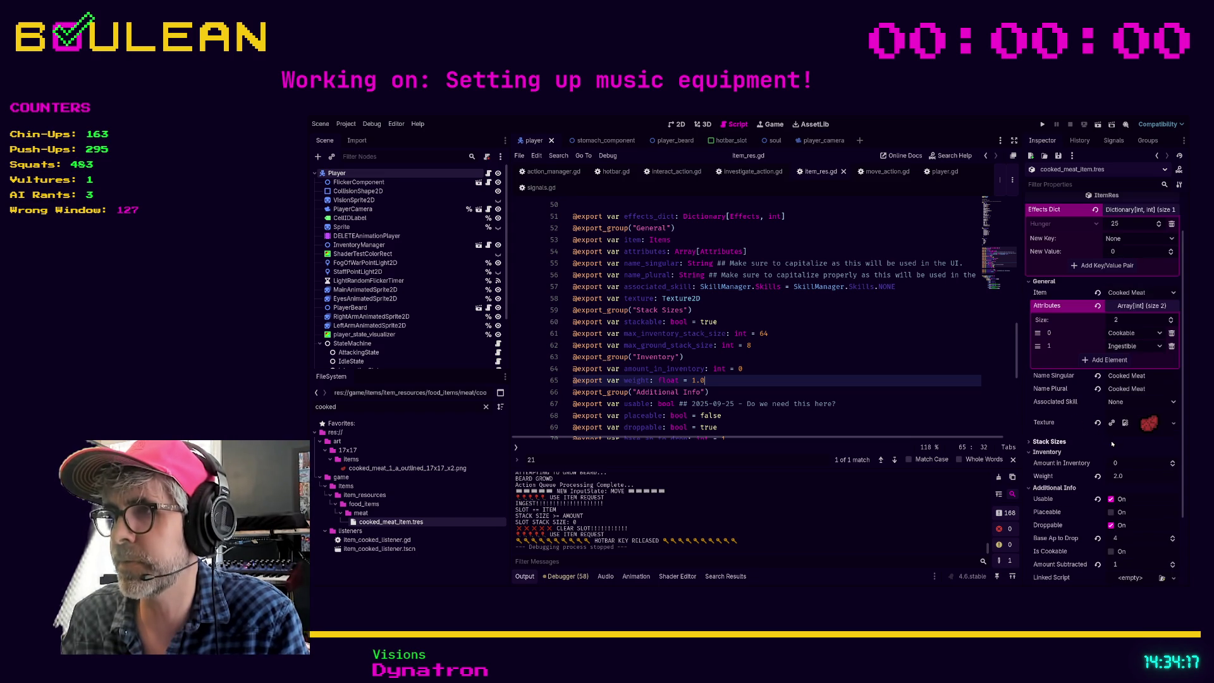
scroll(1097, 447, "up", 2)
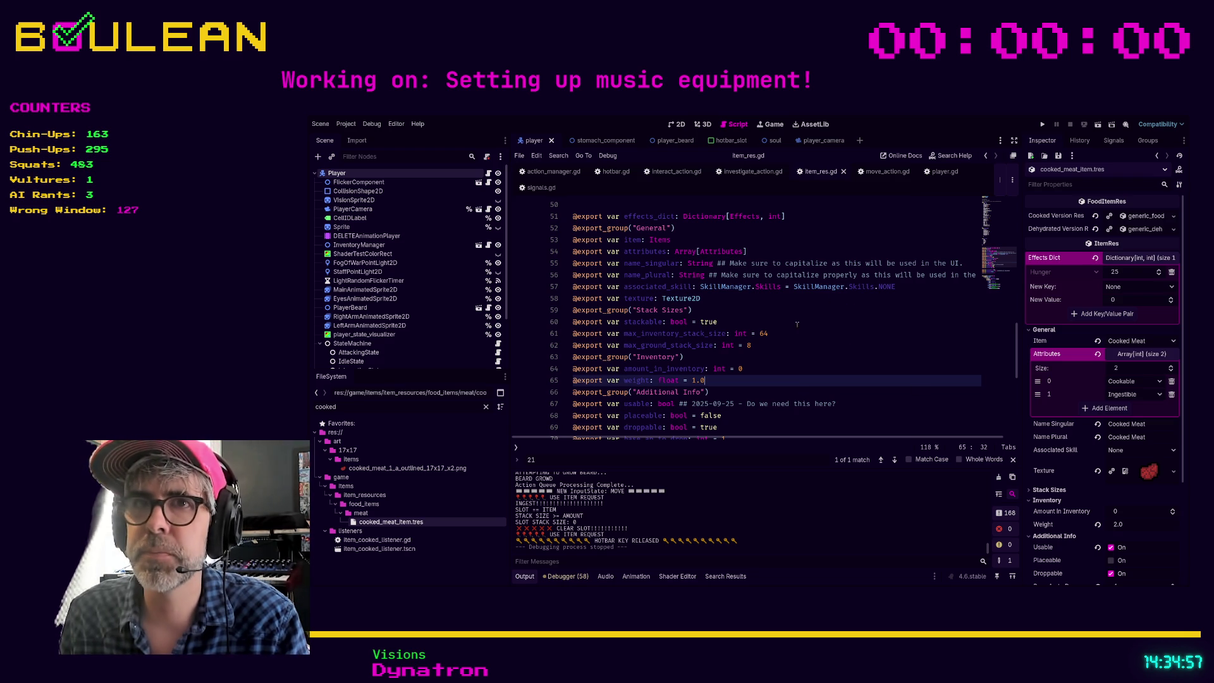
key("Up")
key("Up")
key("Up")
key("End")
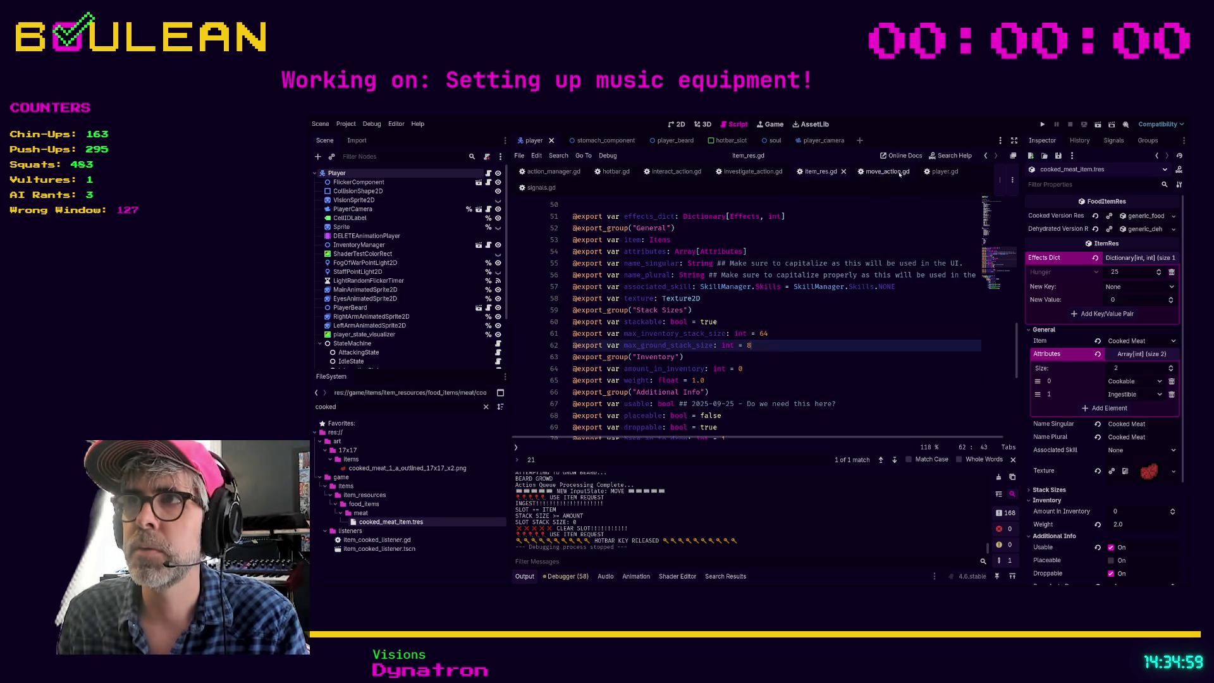
Search player.gd for 'Interact' and step to the match at line 138
left_click(939, 171)
key("ctrl+f")
type("Interact")
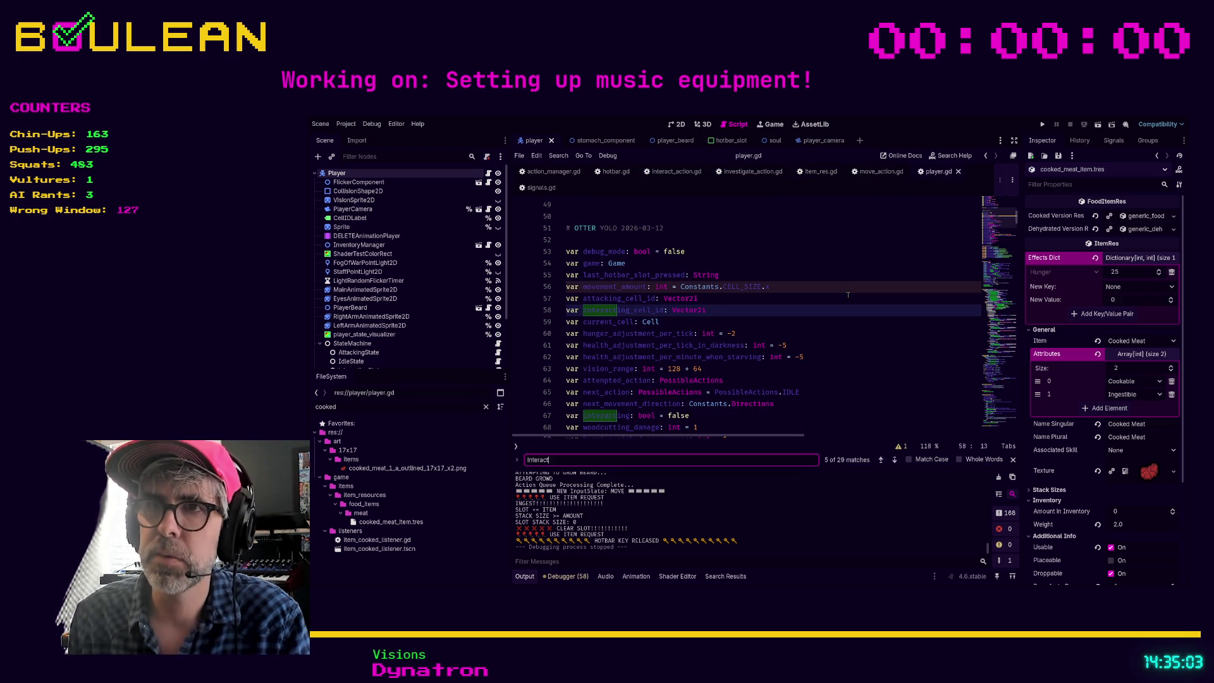
left_click(895, 460)
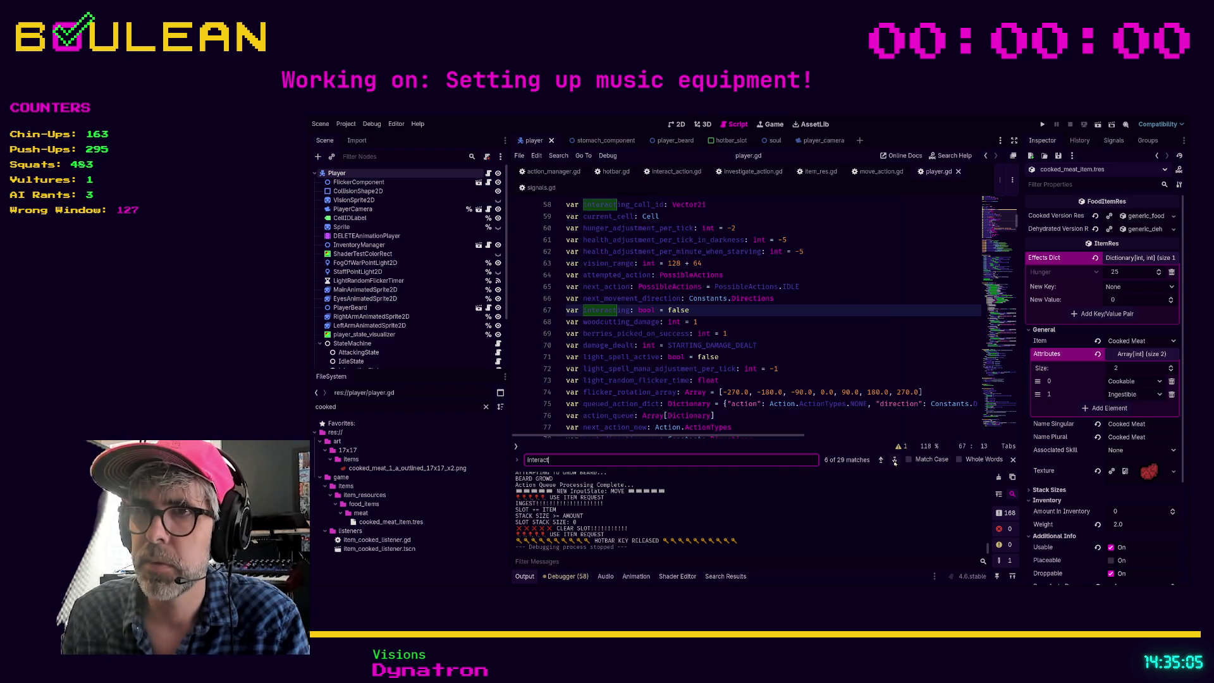
left_click(895, 460)
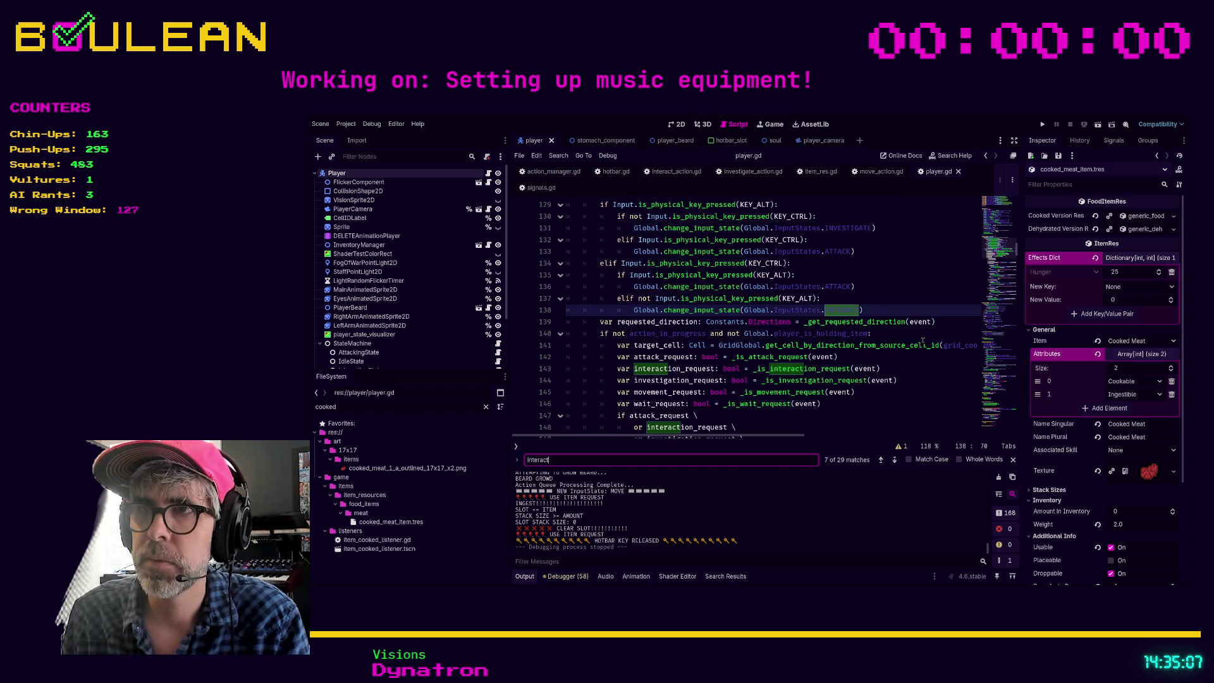
Review player.gd's code from line 138 down to line 168
left_click(878, 310)
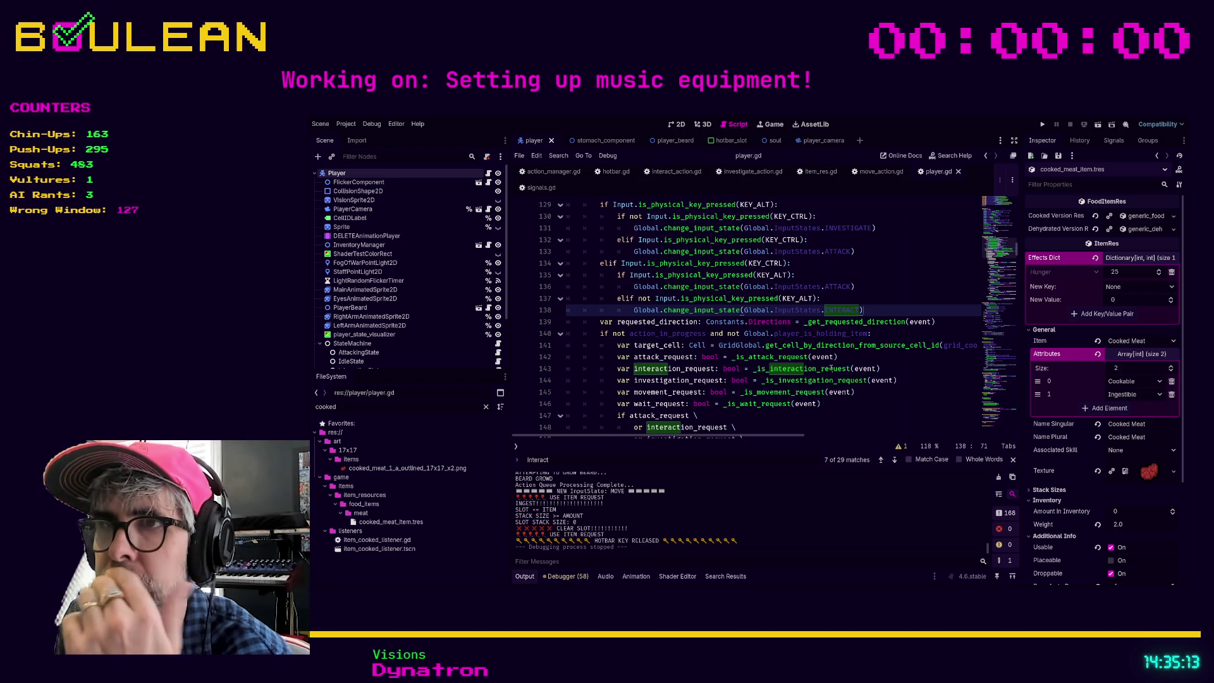
scroll(718, 366, "down", 3)
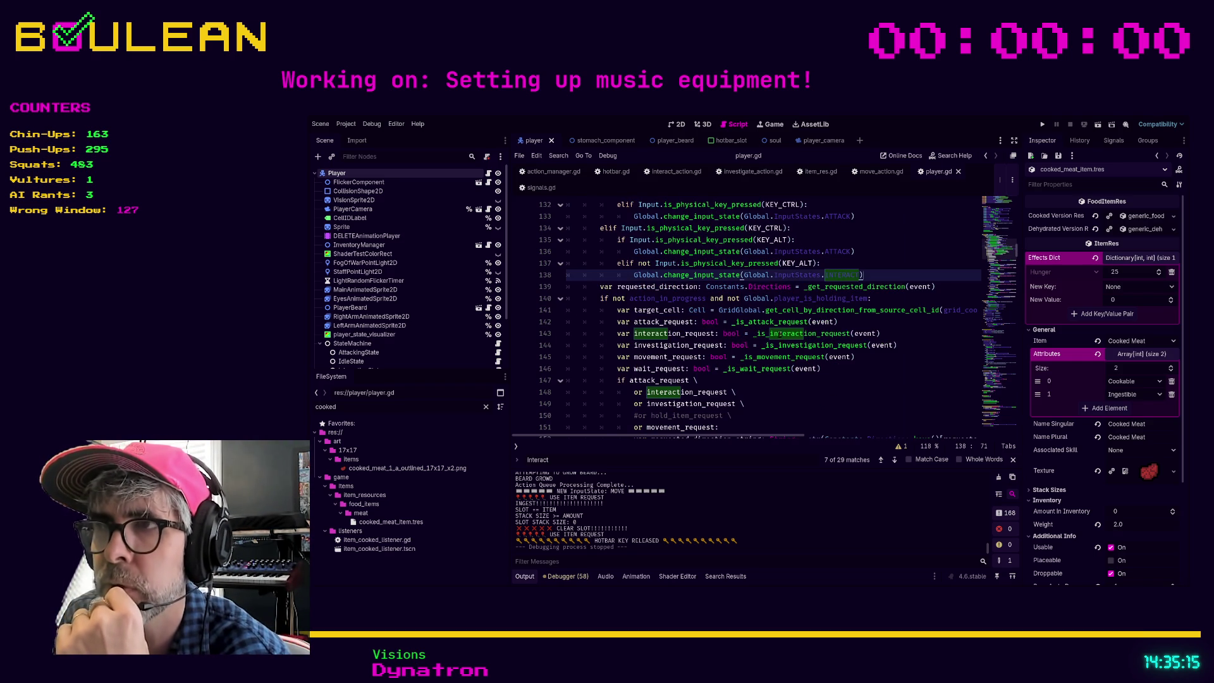
scroll(776, 341, "down", 4)
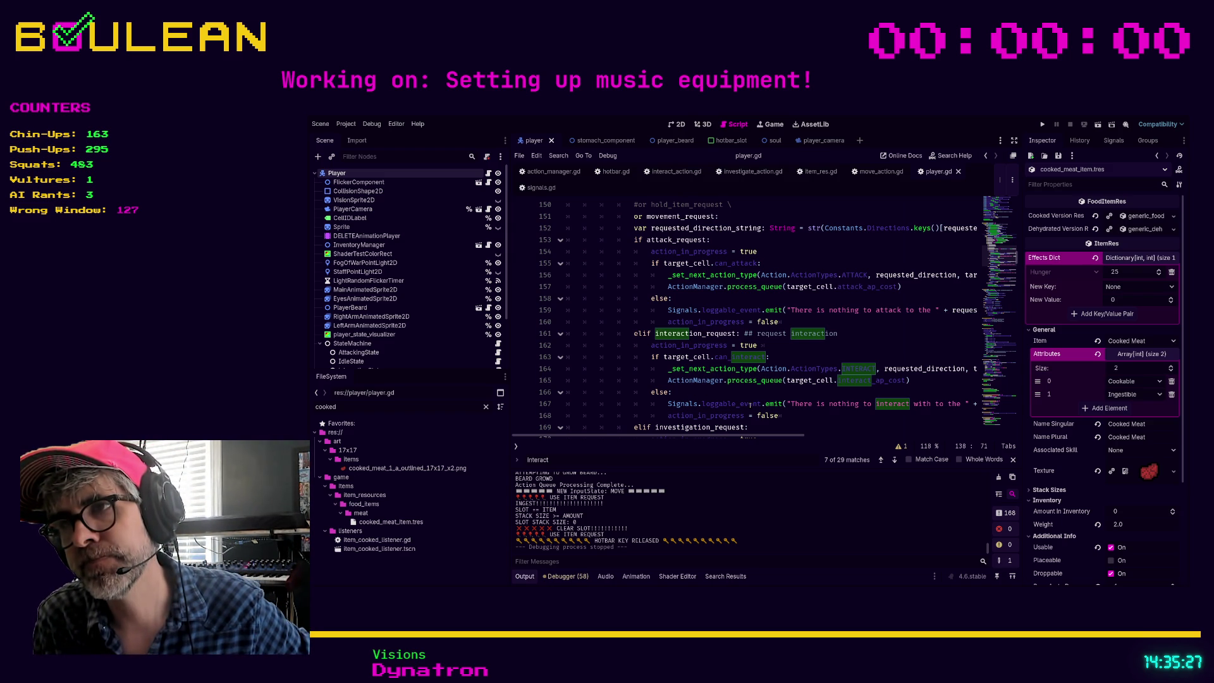
left_click(799, 414)
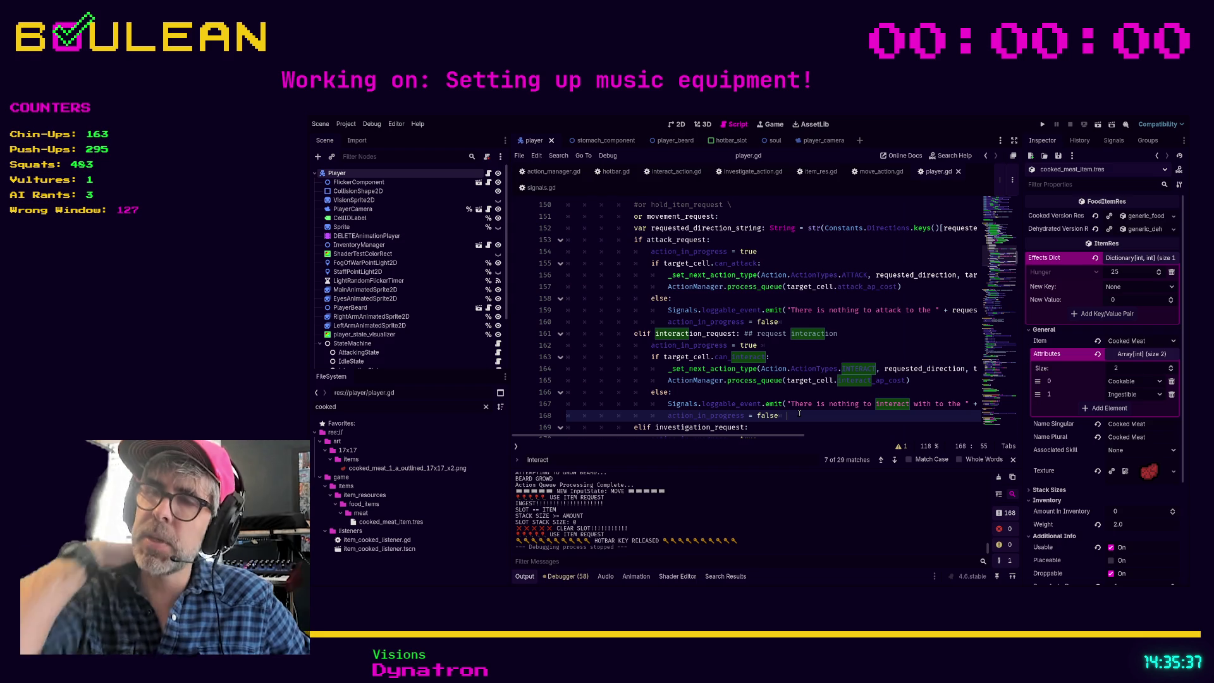
Edit the interaction_request branch near line 162, then jump to process_queue in action_manager.gd
left_click(623, 334)
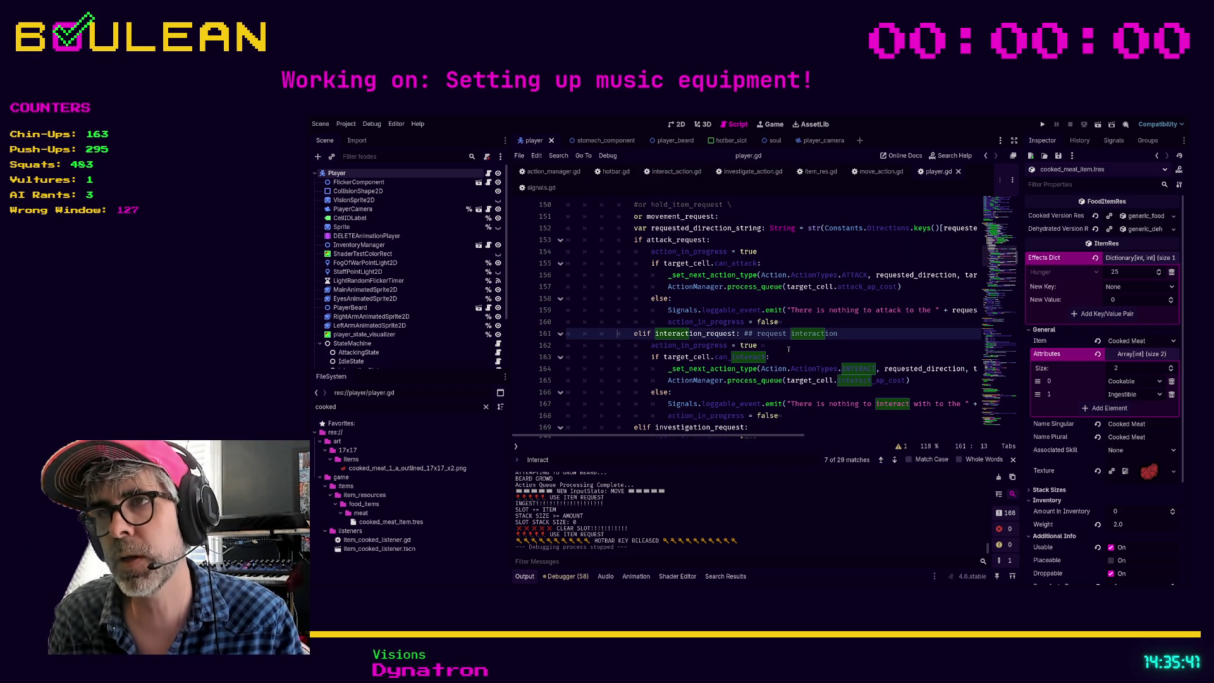
scroll(791, 350, "down", 1)
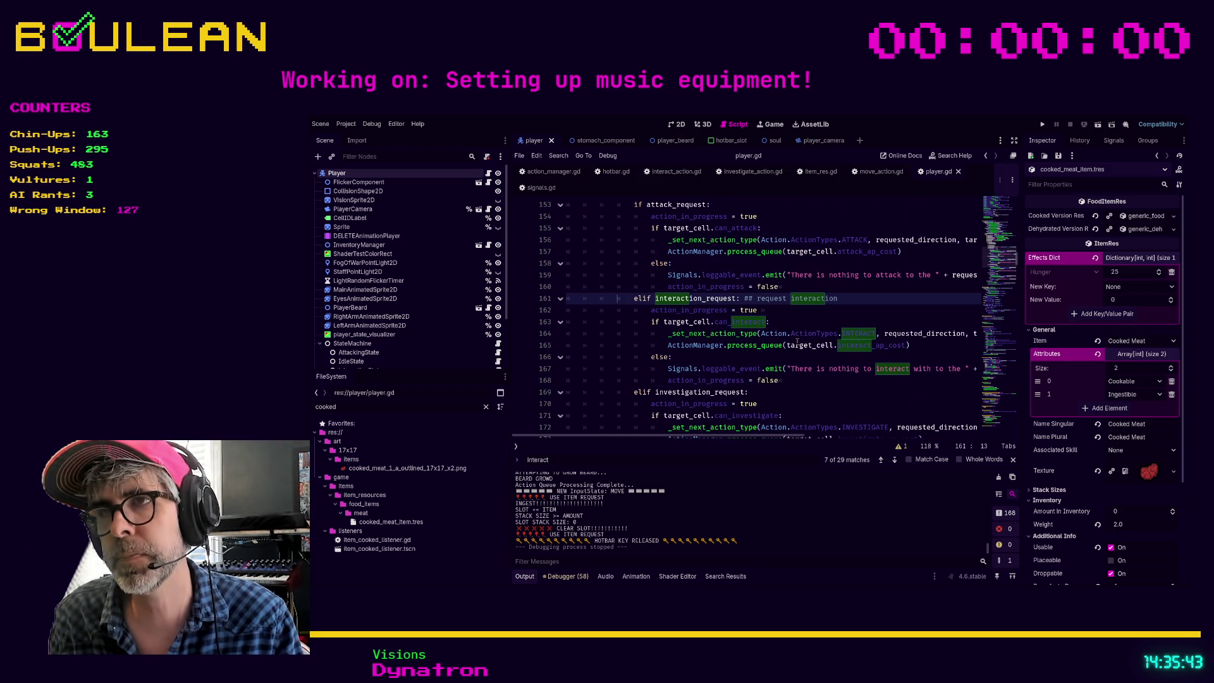
left_click(767, 310)
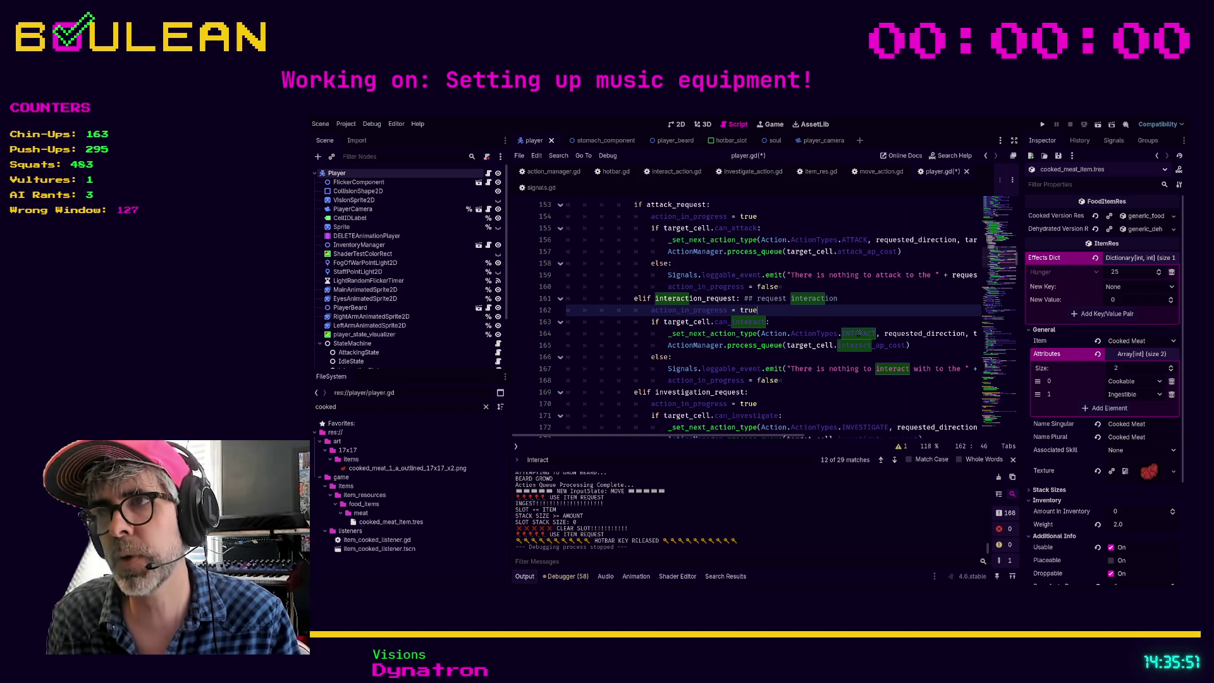
mouse_move(766, 437)
left_mouse_down()
mouse_move(831, 430)
mouse_move(738, 427)
left_mouse_up()
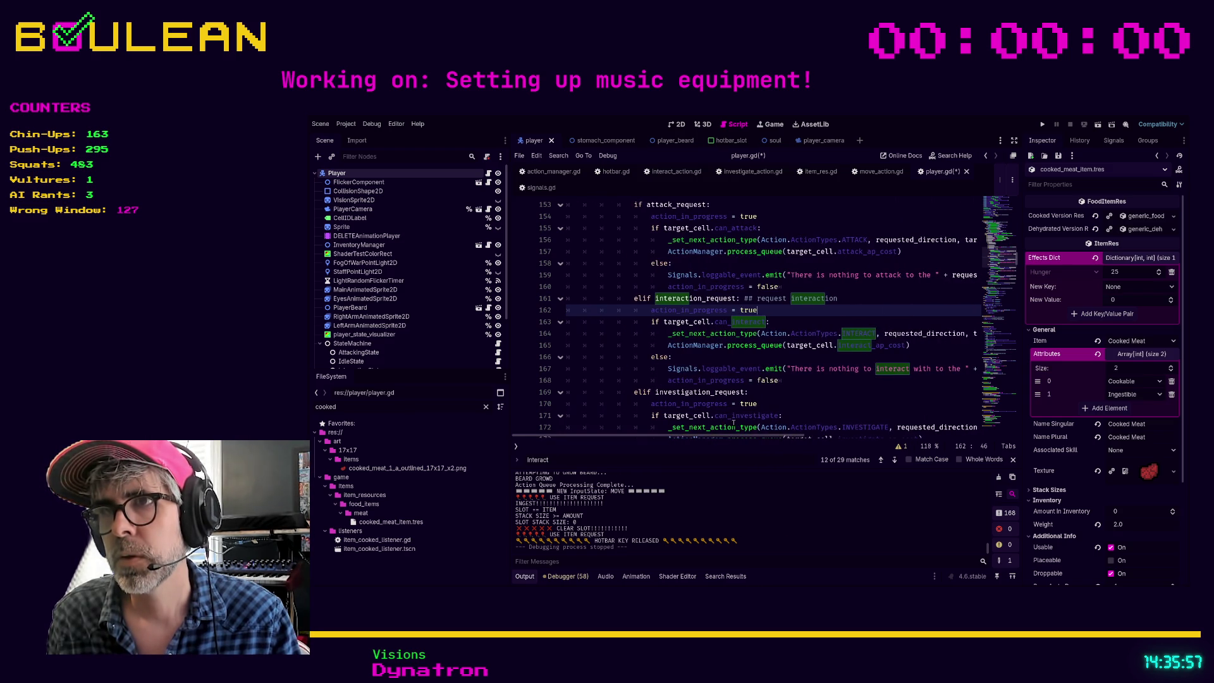
left_click(584, 333)
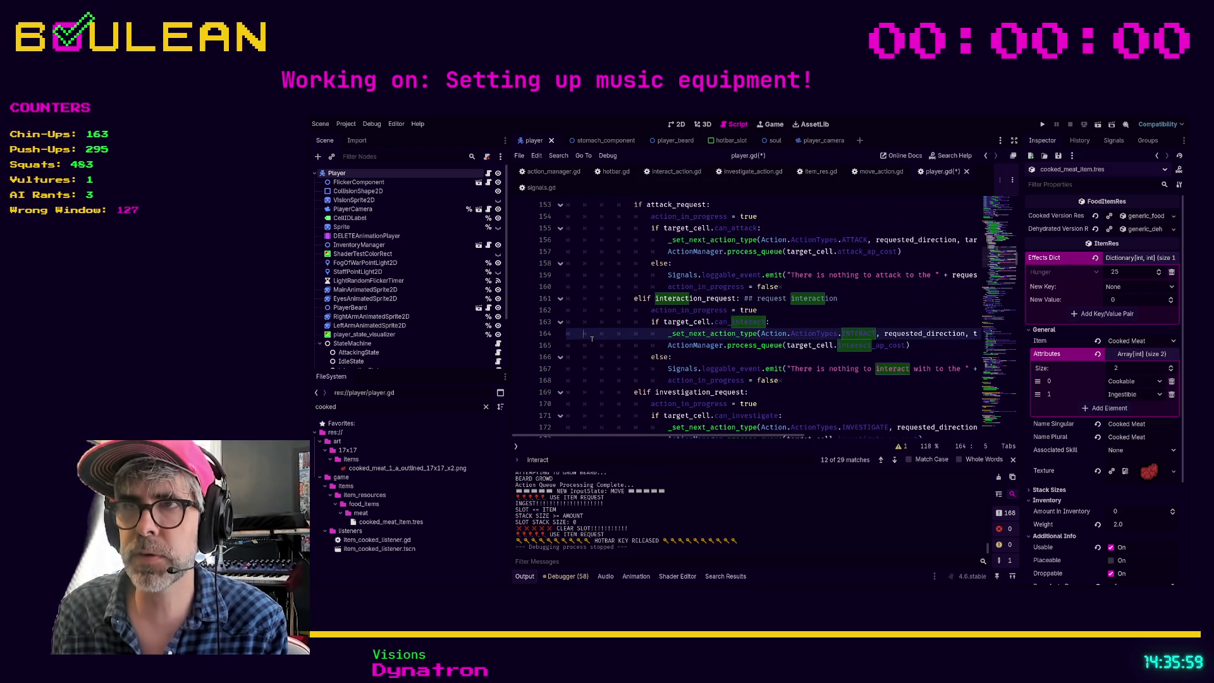
left_click(758, 344, "ctrl")
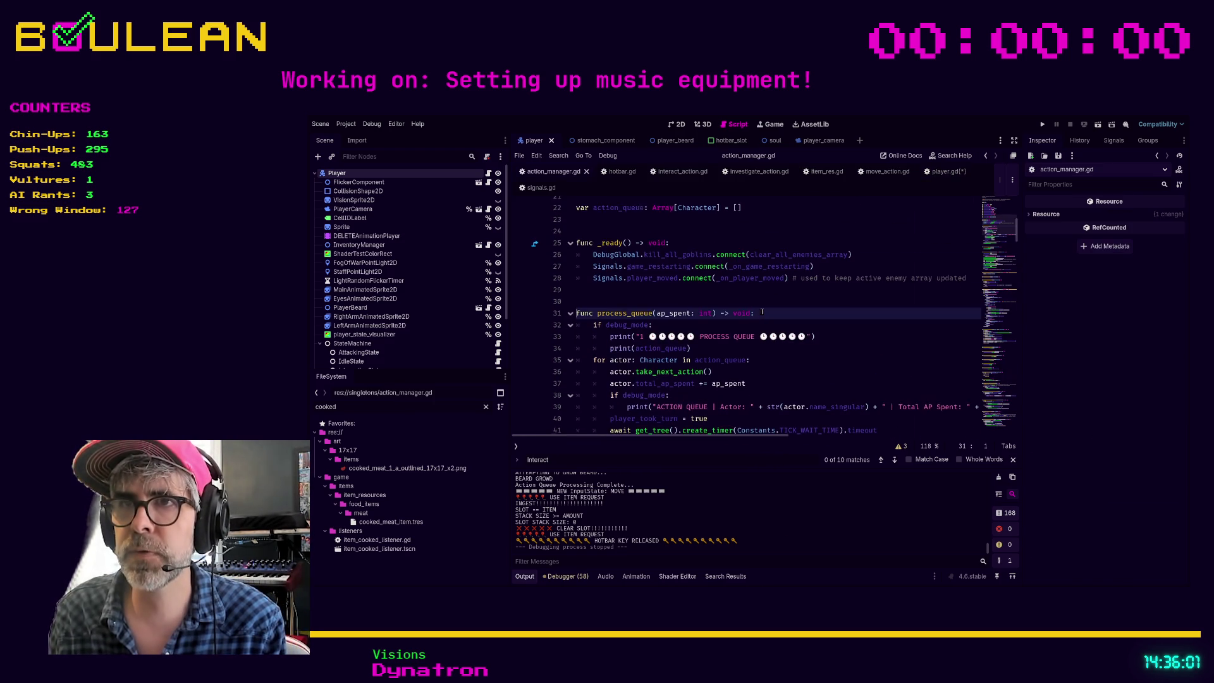
Look up take_next_action's definition in character.gd, then return to player.gd near line 163
scroll(762, 310, "down", 1)
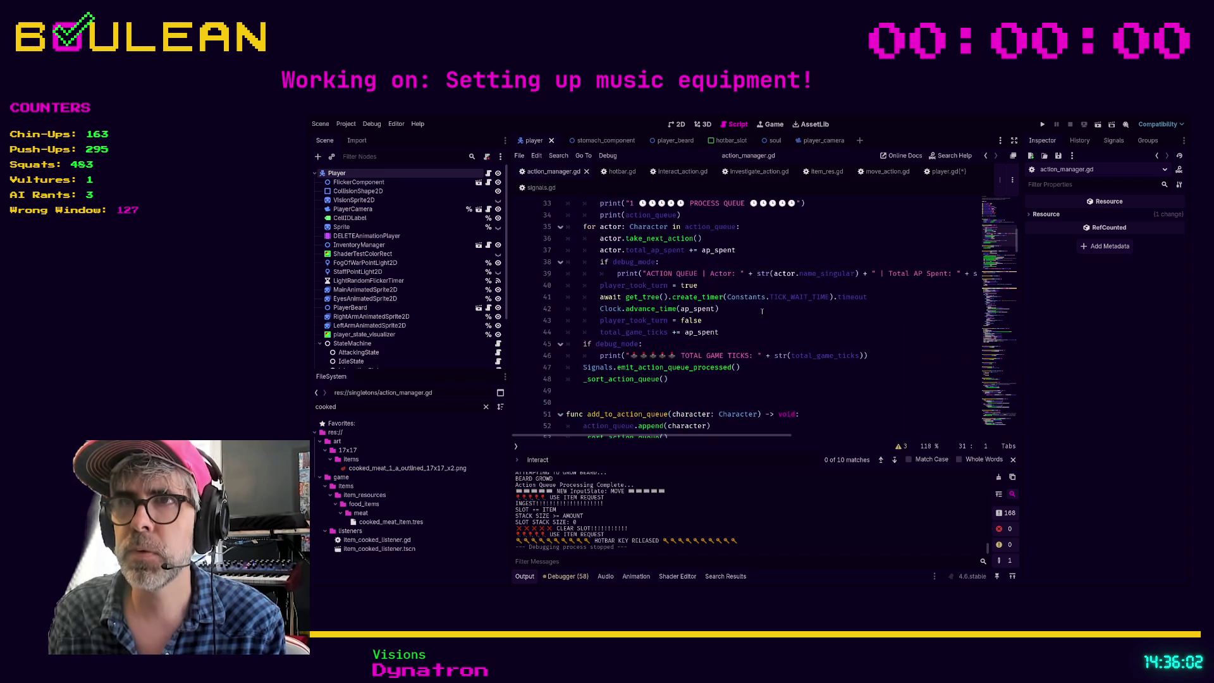
left_click(634, 243, "ctrl")
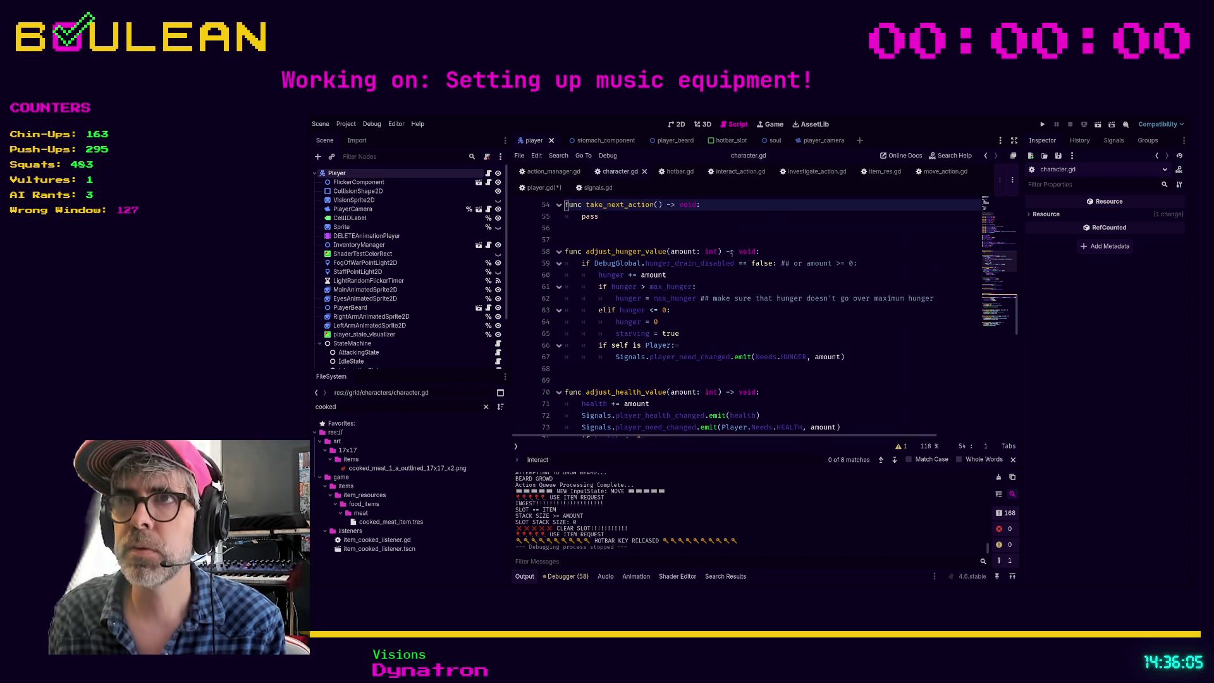
scroll(741, 262, "up", 3)
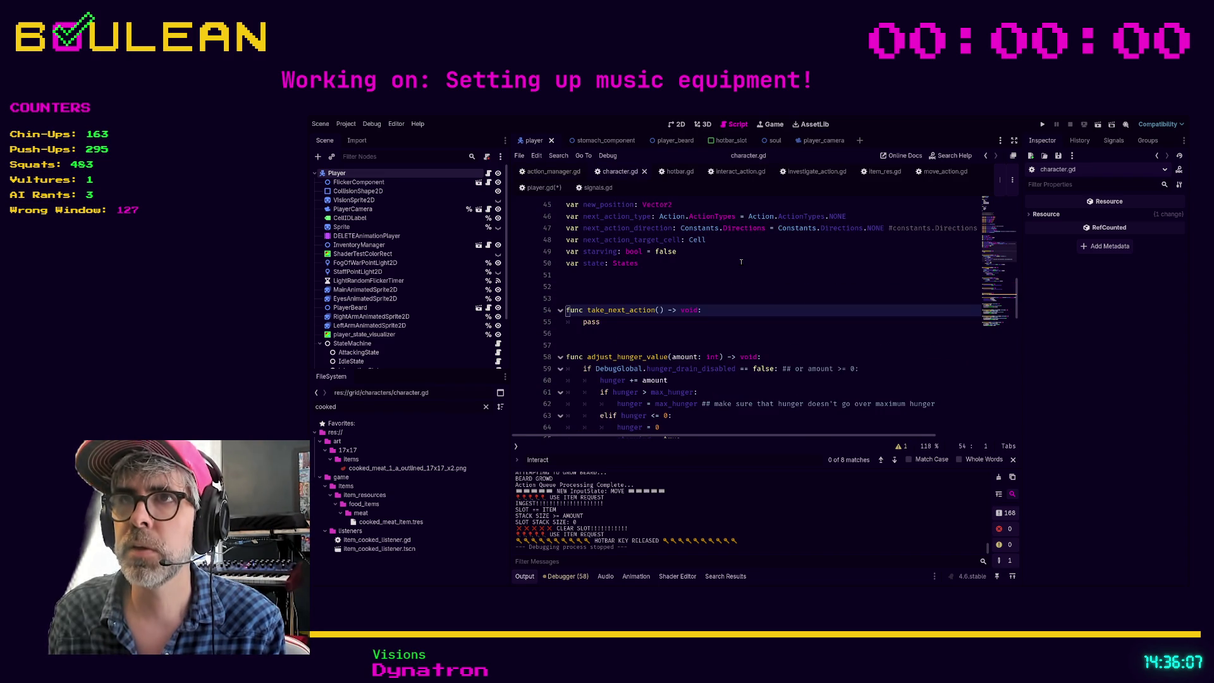
left_click(542, 187)
left_click(600, 321)
Search player.gd for 'take_next_action' and follow _initiate_interaction to its definition
key("ctrl+f")
type("take")
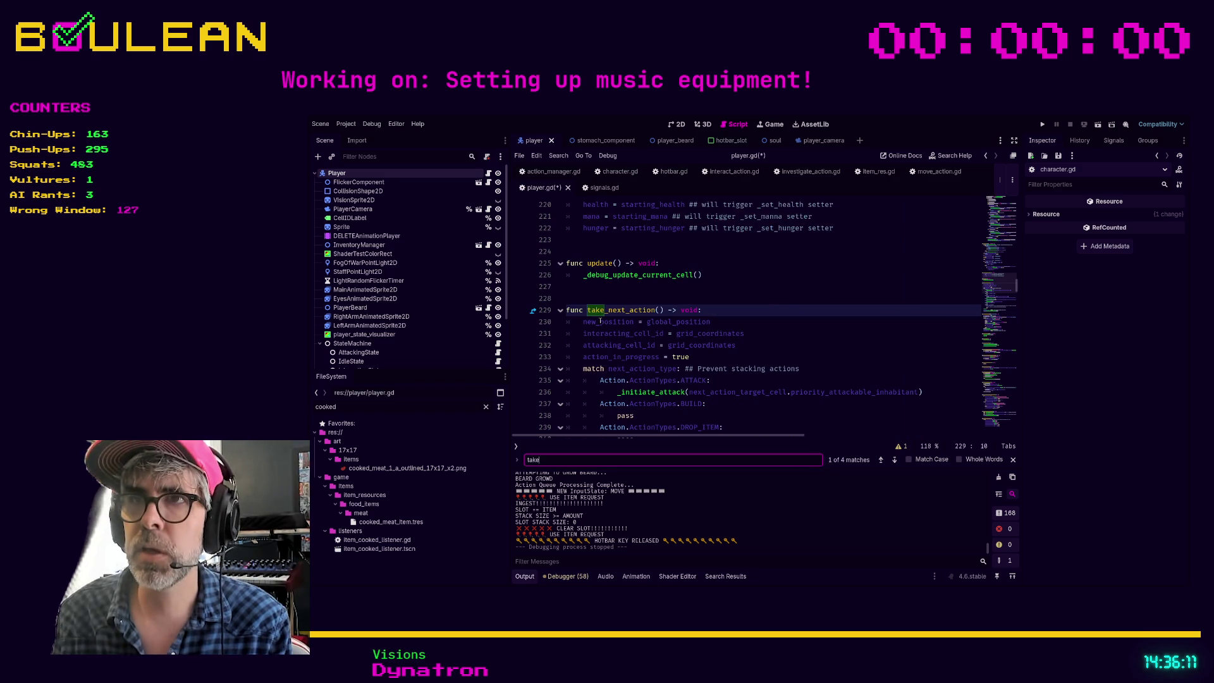
type("_next_action")
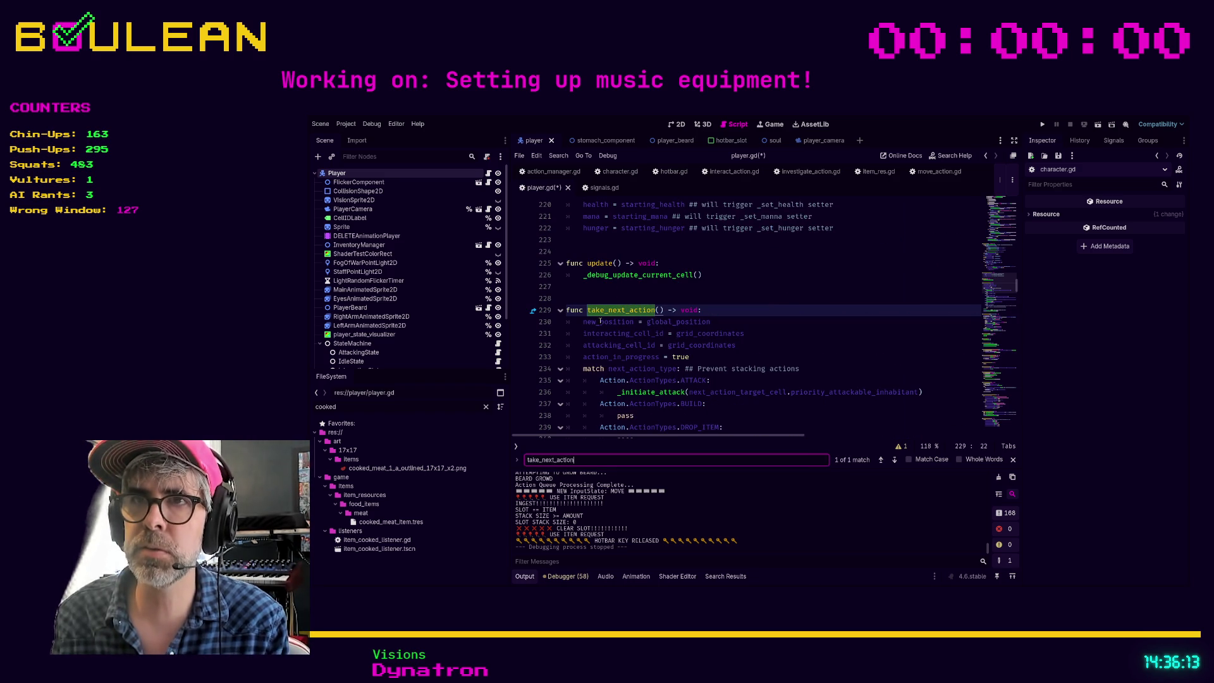
scroll(616, 321, "down", 3)
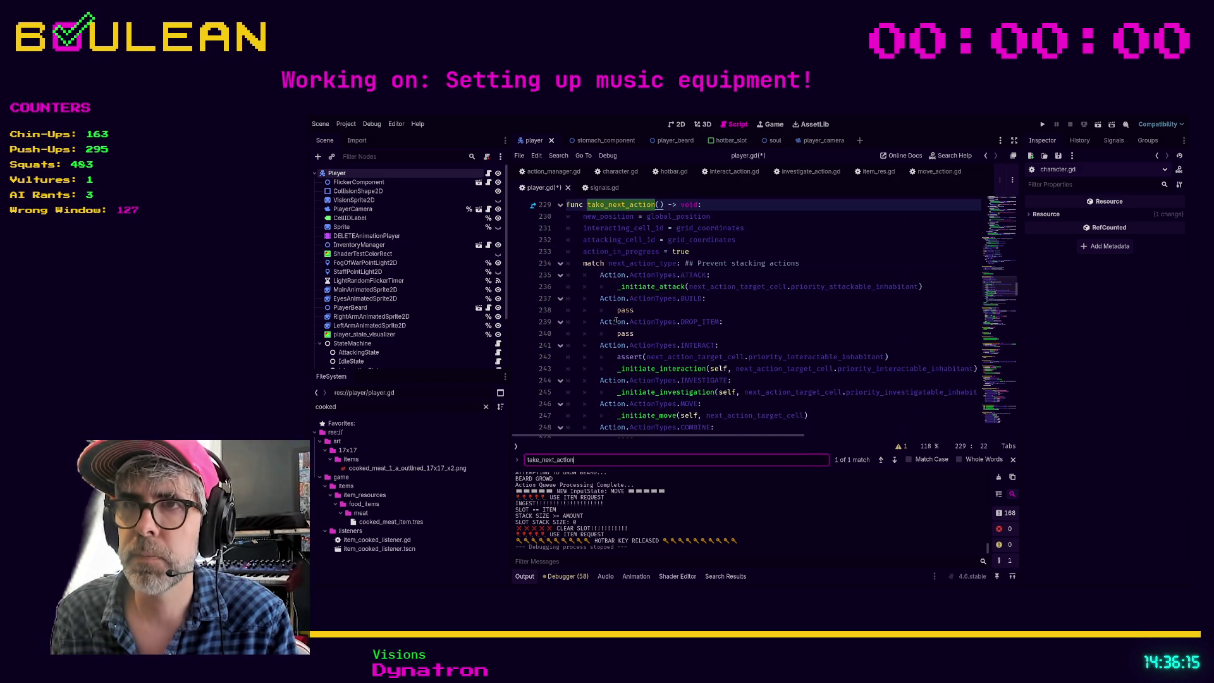
left_click(836, 333)
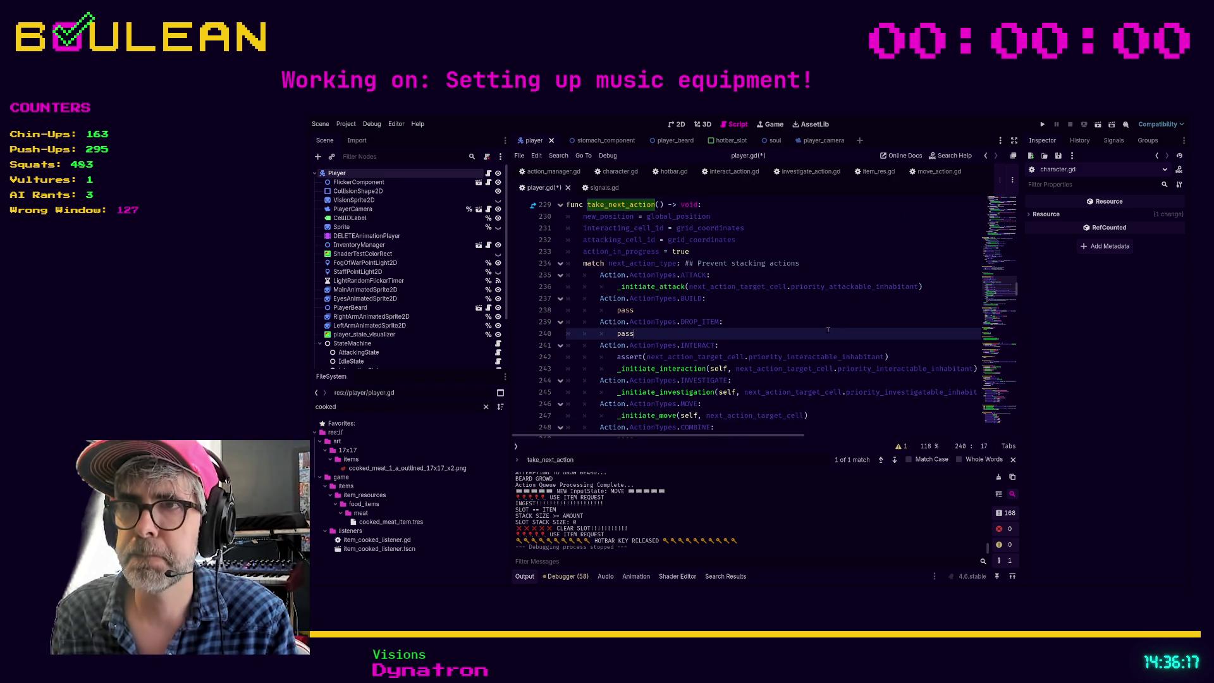
scroll(805, 322, "down", 1)
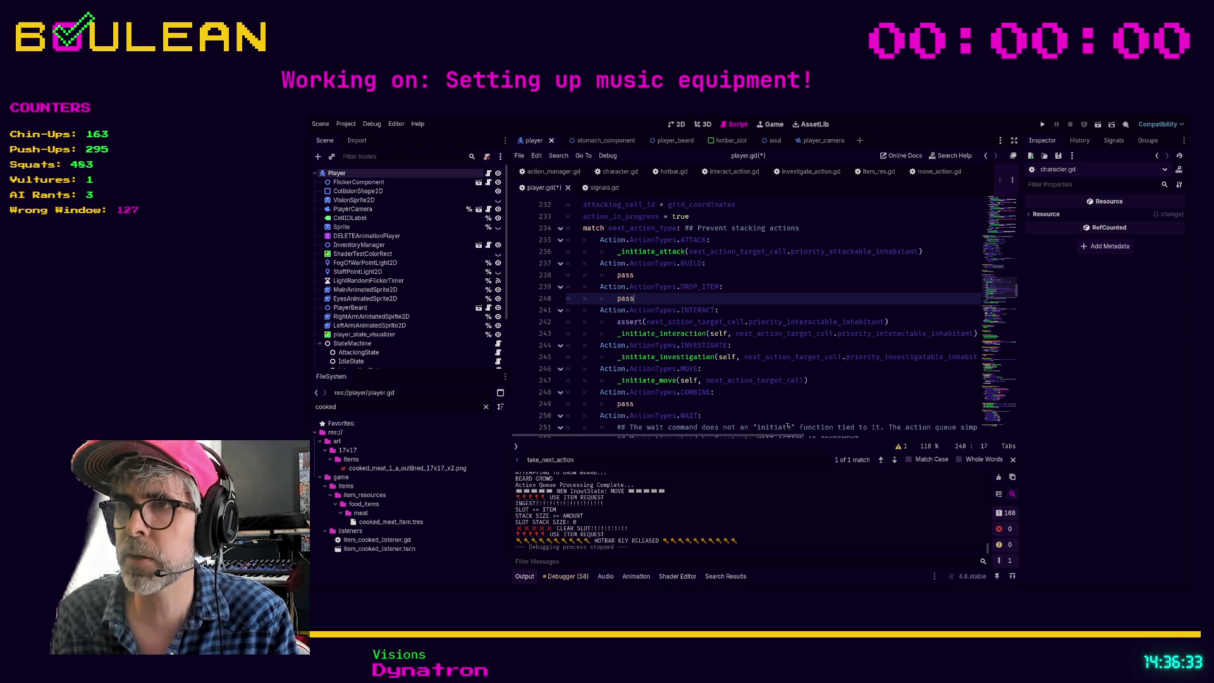
scroll(792, 421, "right", 2)
scroll(784, 432, "left", 2)
left_click(655, 338, "ctrl")
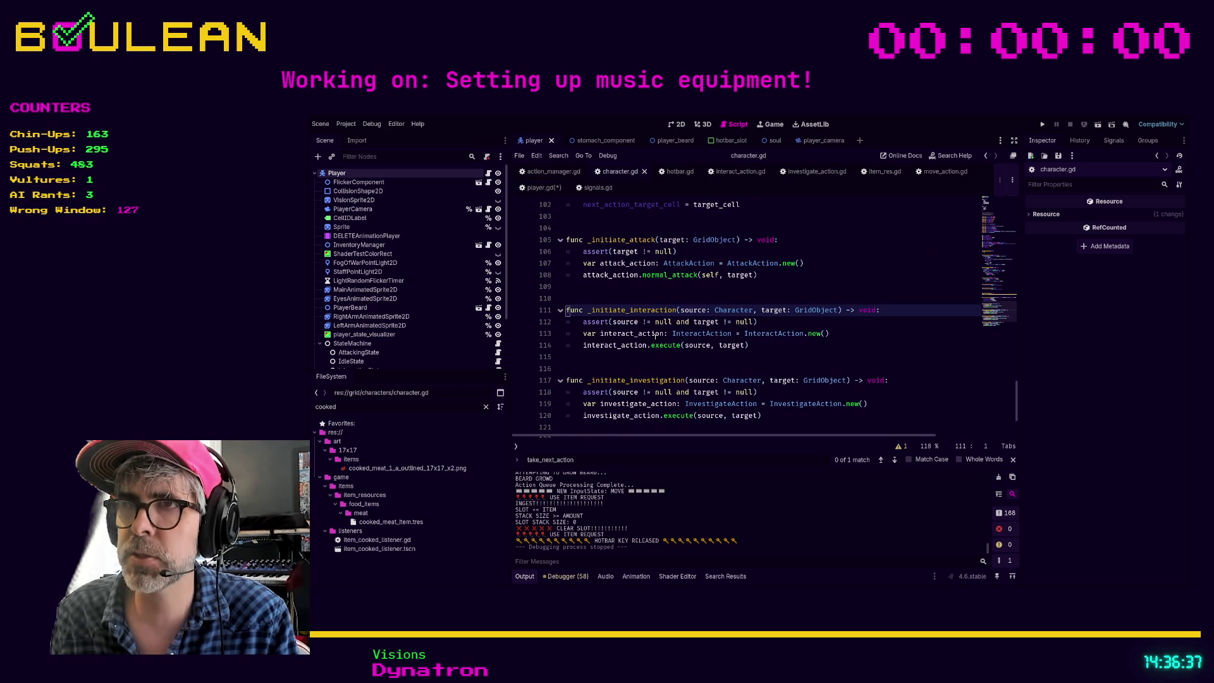
Select the interact_action creation on line 113 and follow execute into interact_action.gd
scroll(677, 310, "up", 3)
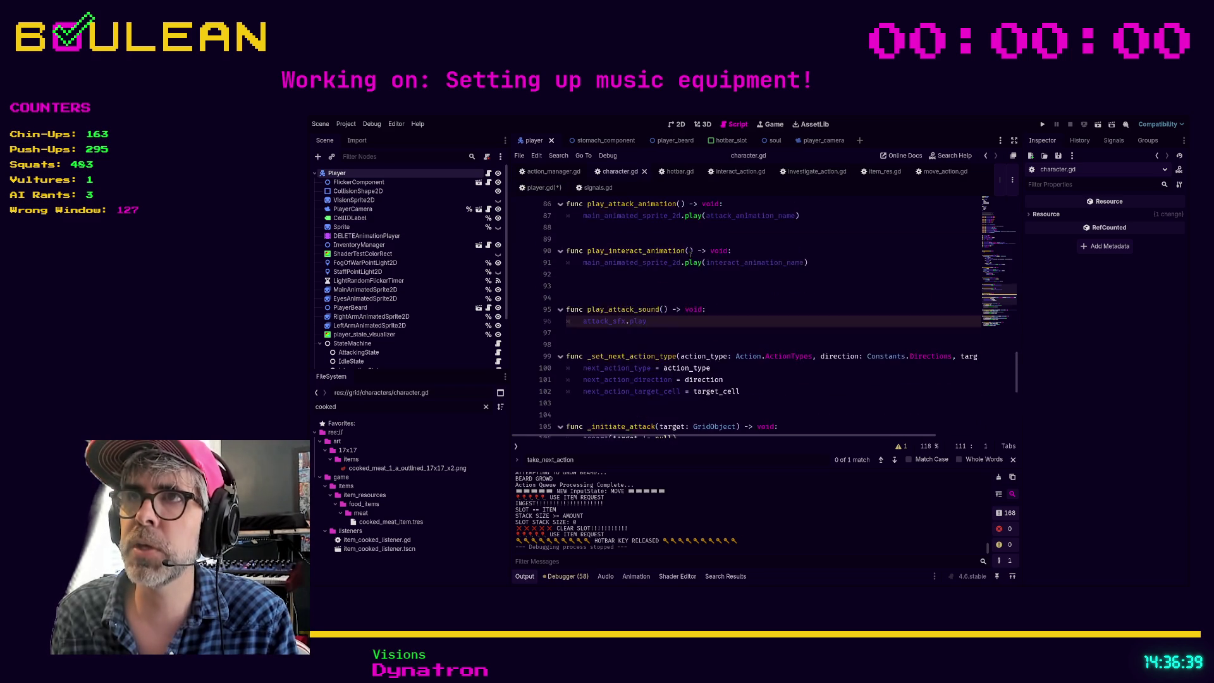
scroll(688, 257, "down", 3)
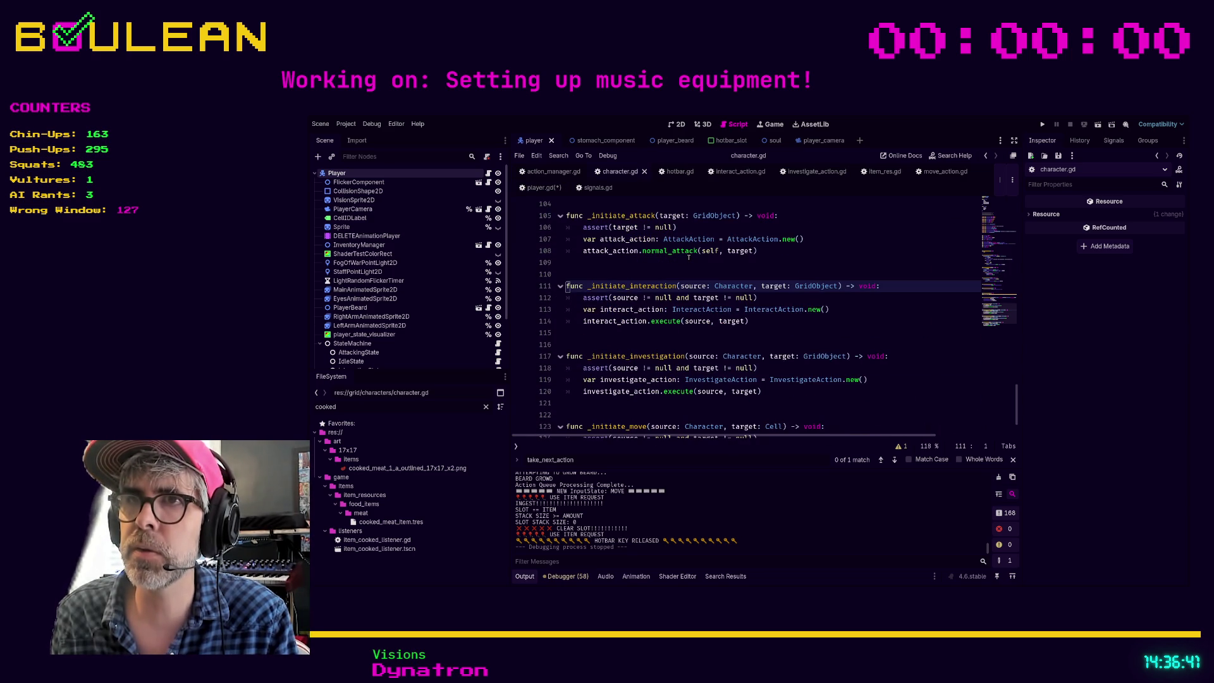
left_click(607, 334)
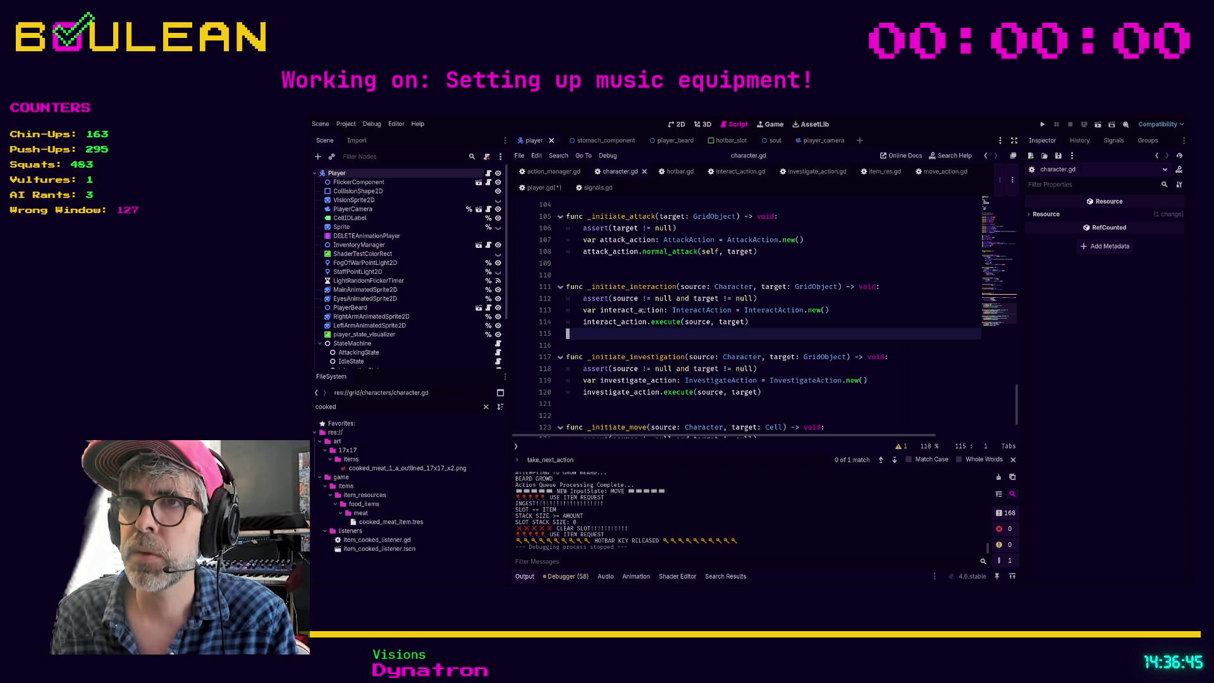
left_click_drag(836, 309, 571, 309)
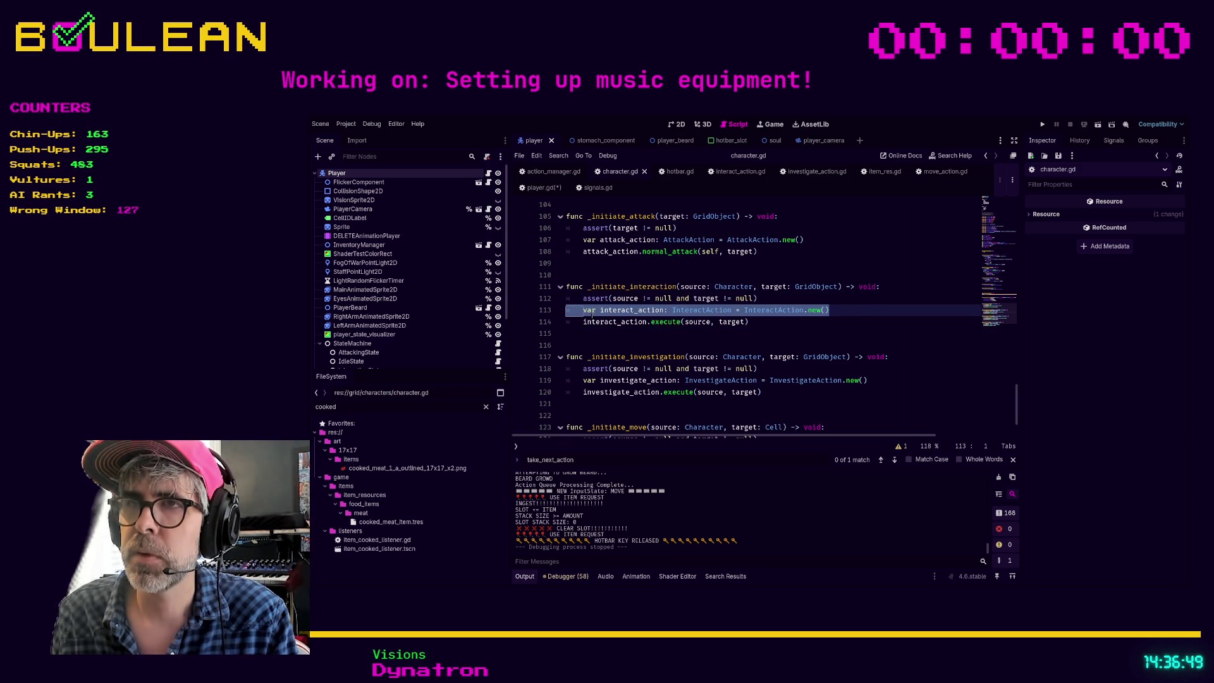
left_click(664, 323, "ctrl")
scroll(695, 319, "up", 2)
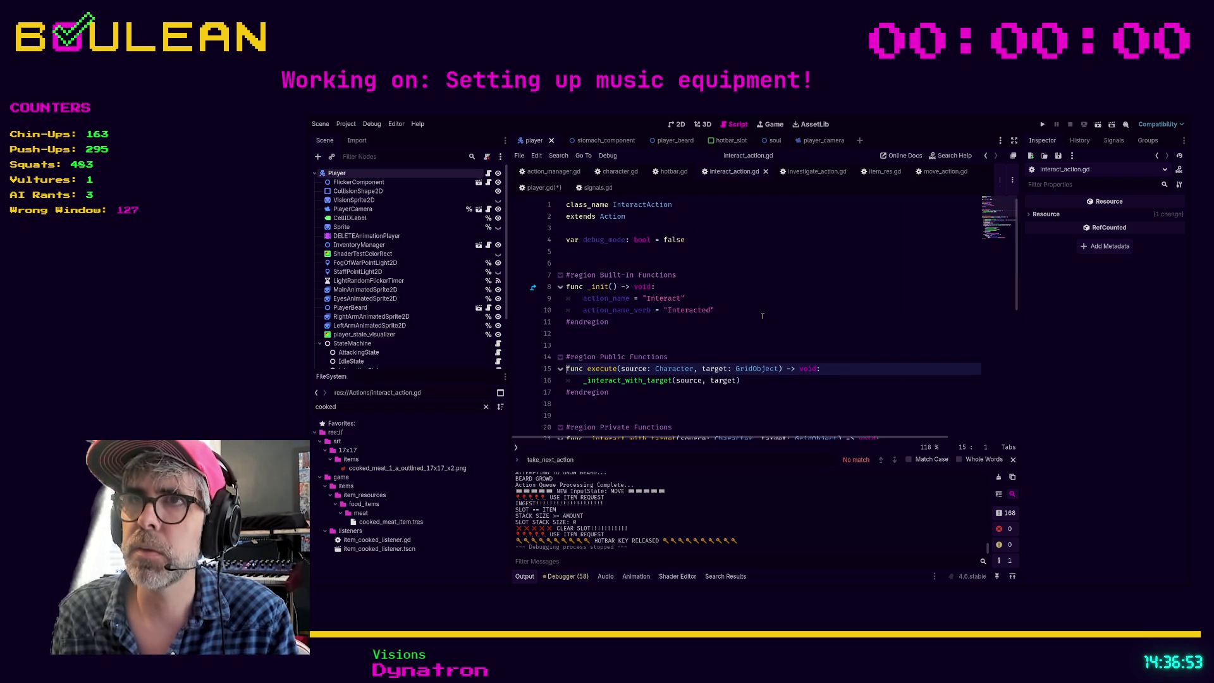
scroll(726, 287, "down", 1)
scroll(726, 287, "up", 1)
scroll(723, 285, "down", 2)
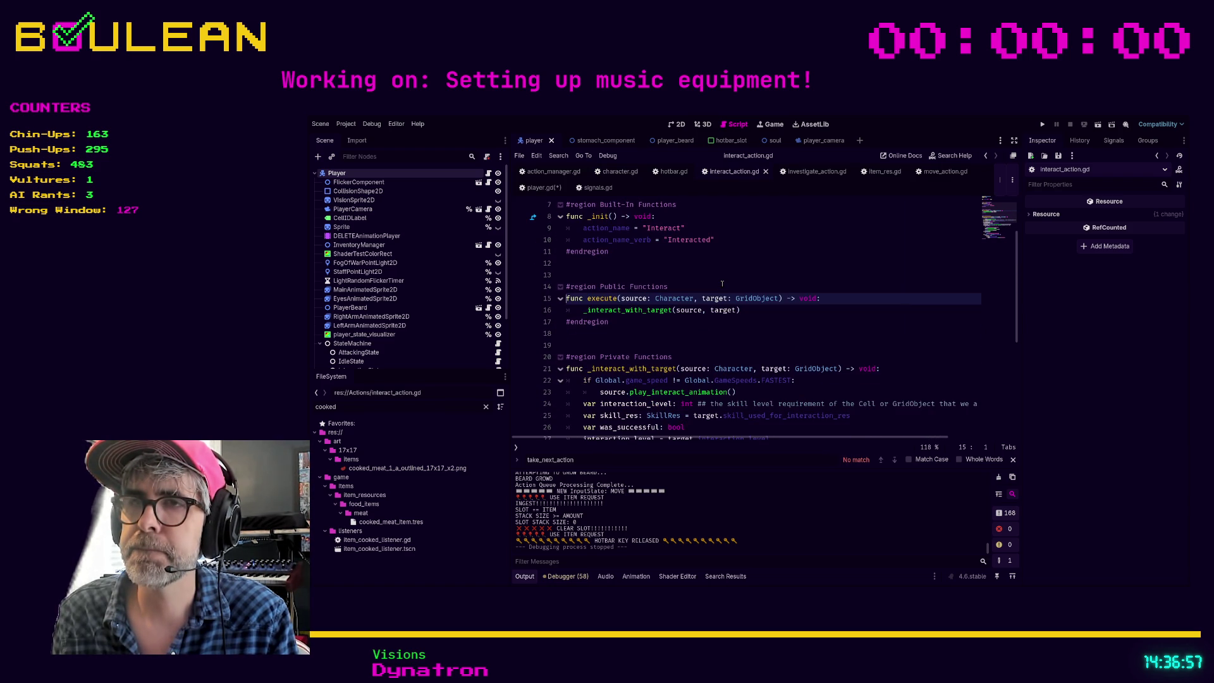
scroll(721, 284, "down", 3)
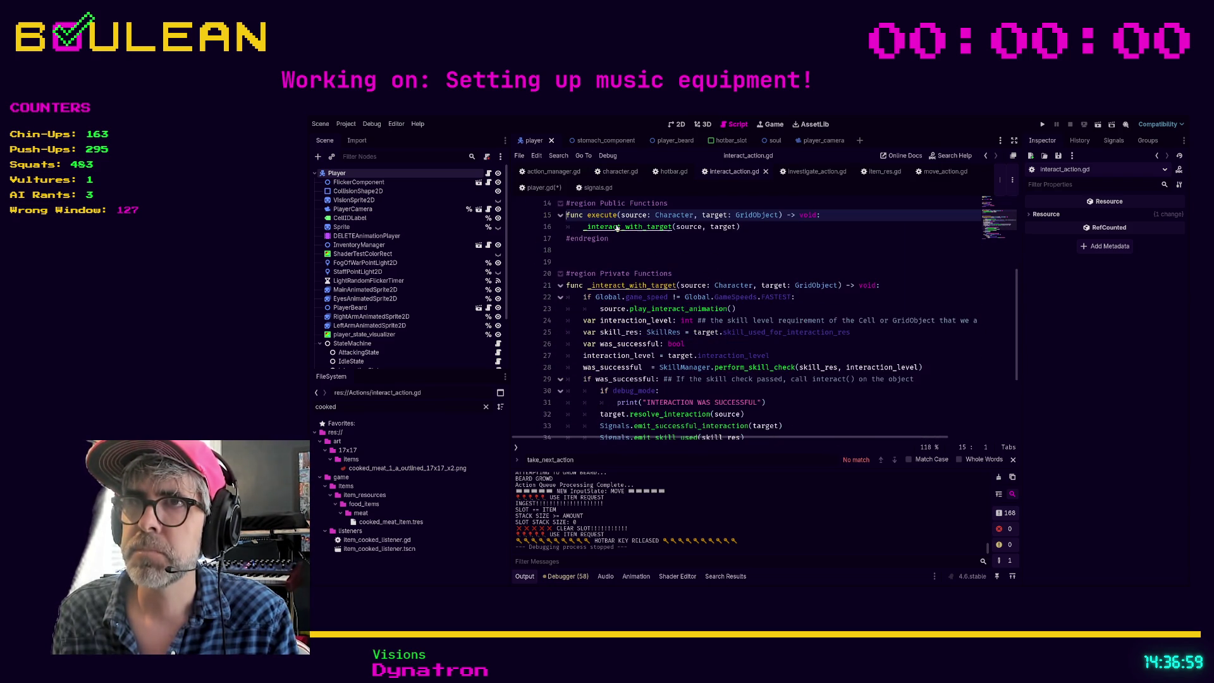
Inspect _interact_with_target's source parameter, then run the game with F5
left_click(617, 228, "ctrl")
scroll(737, 274, "down", 1)
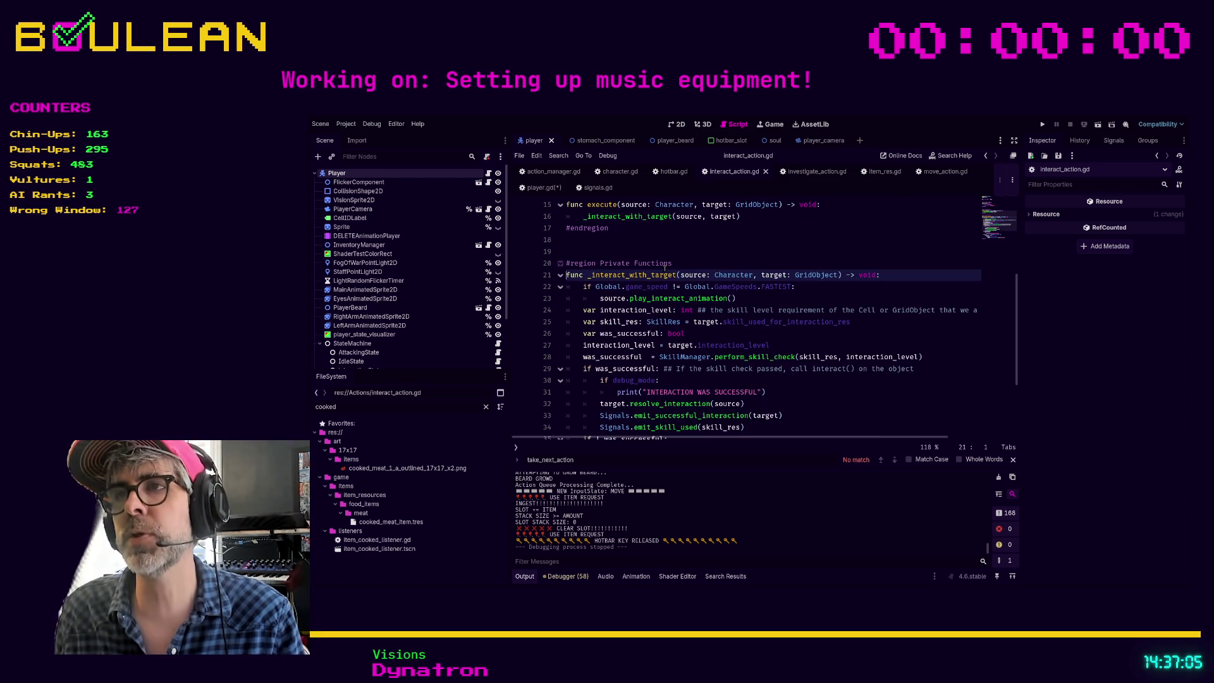
left_click_drag(680, 274, 838, 274)
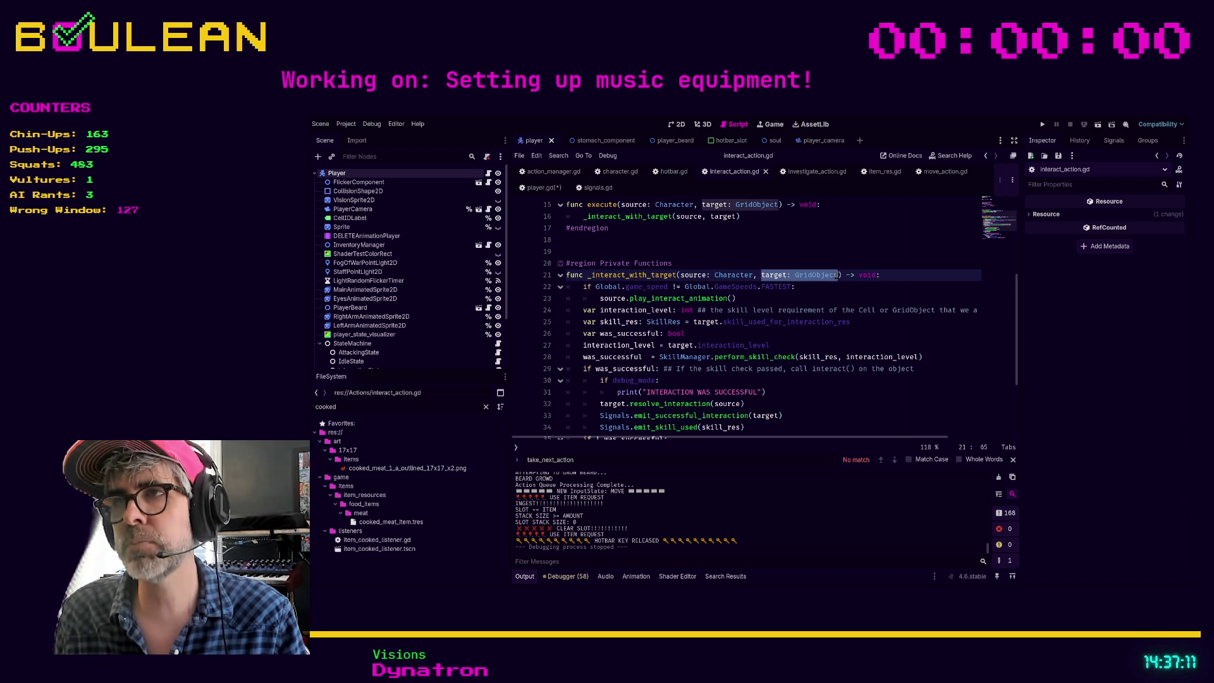
left_click(824, 298)
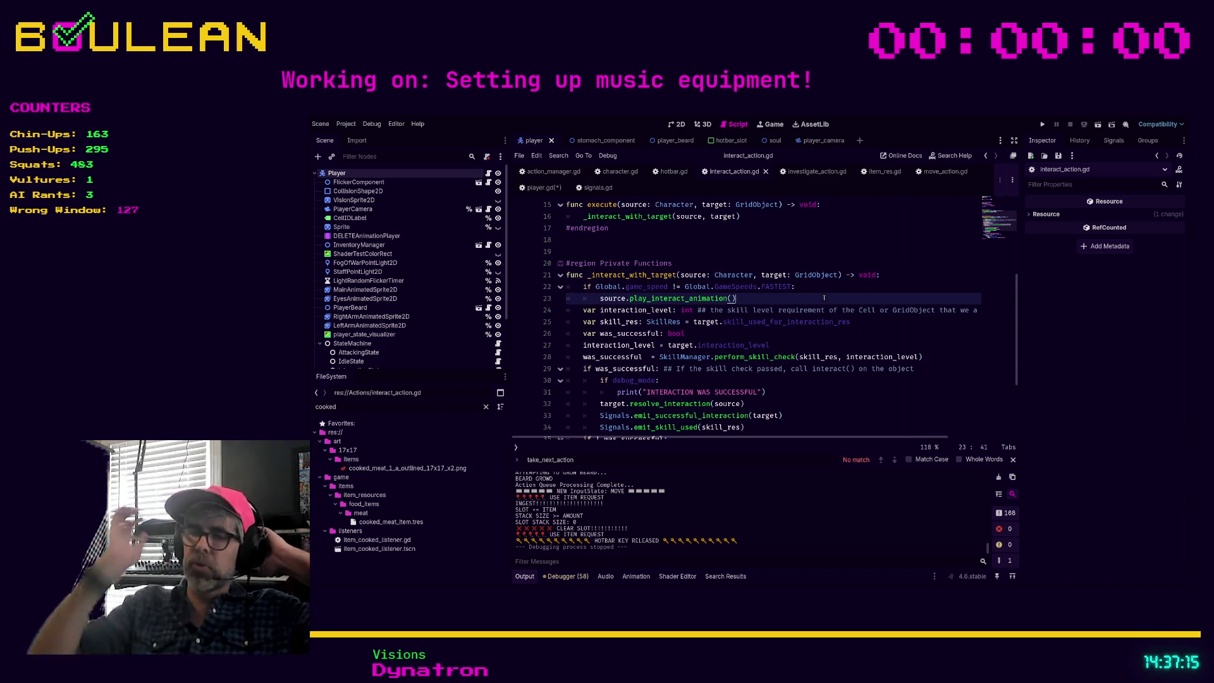
key("F5")
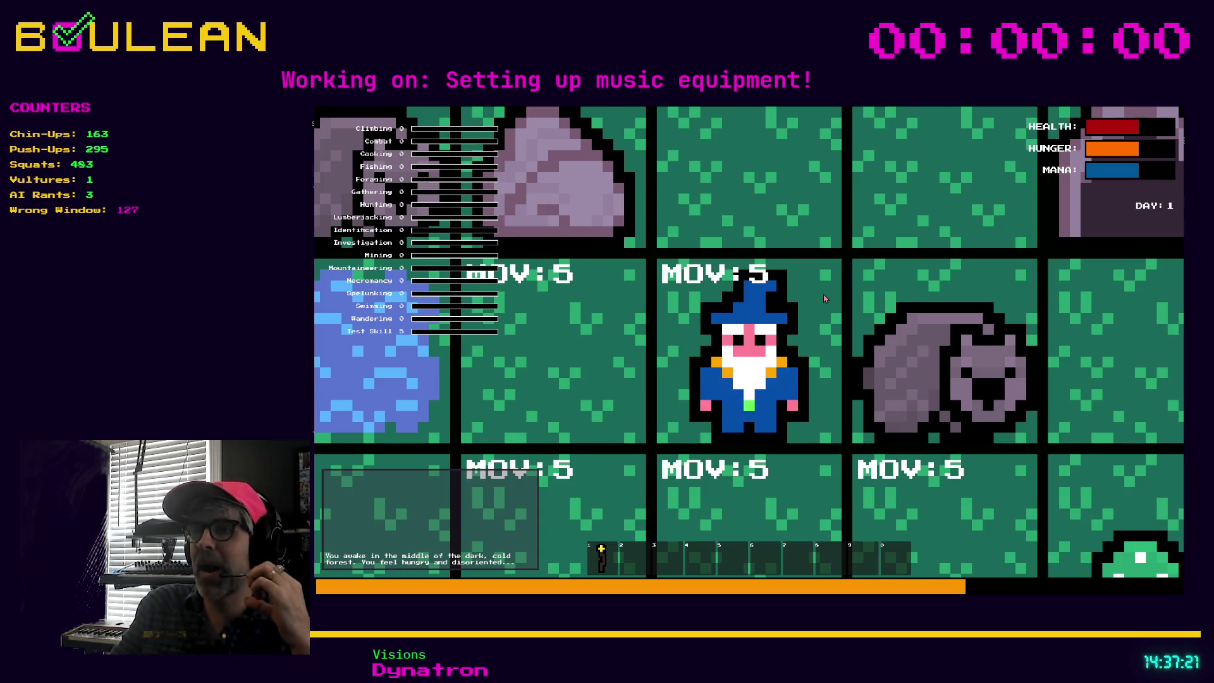
Mine the rock for pebbles and pick up the red mushroom
scroll(825, 299, "down", 3)
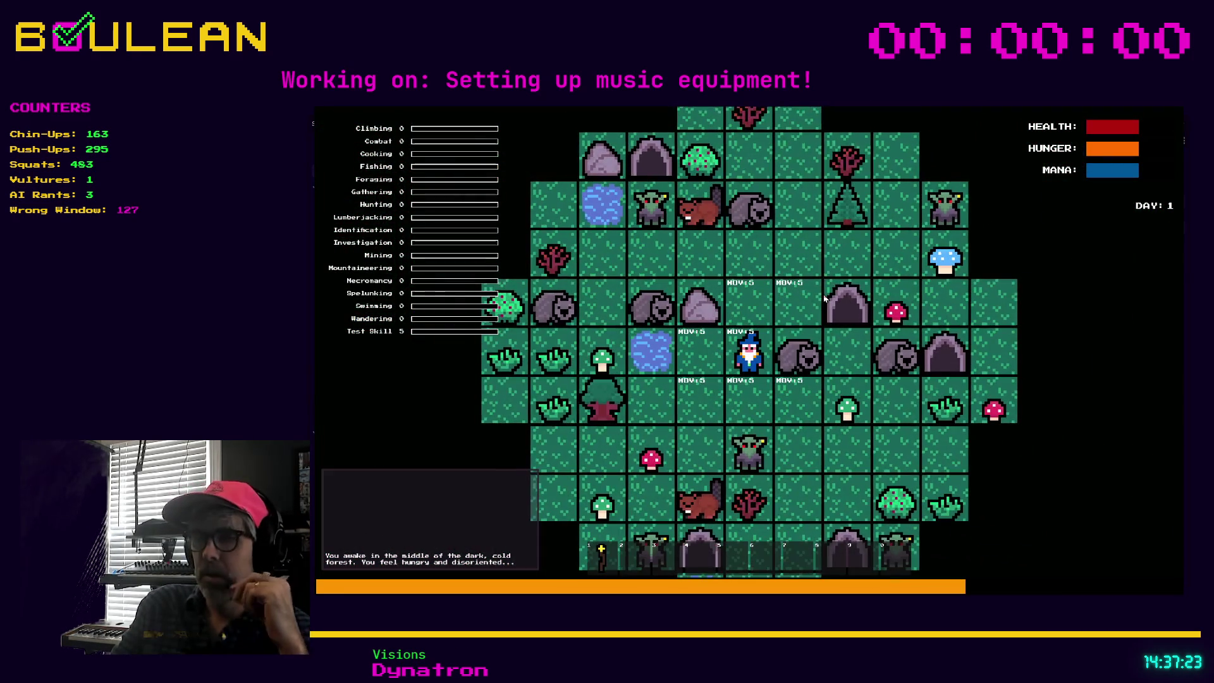
key("Up")
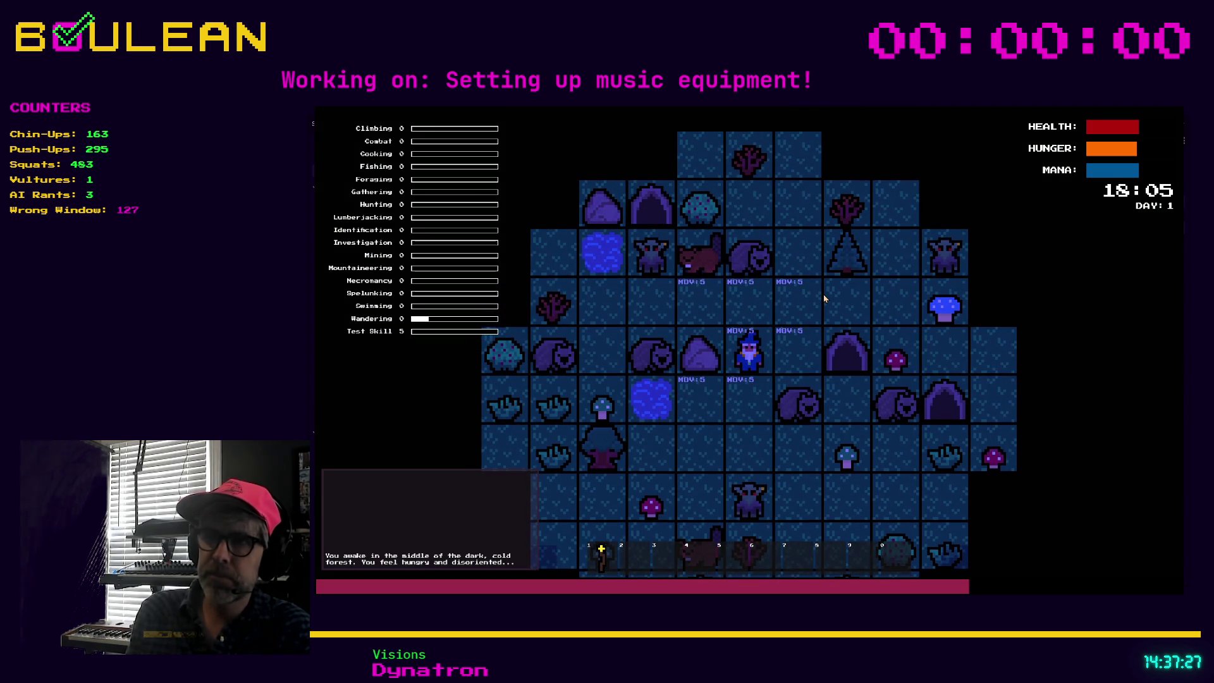
key("Left")
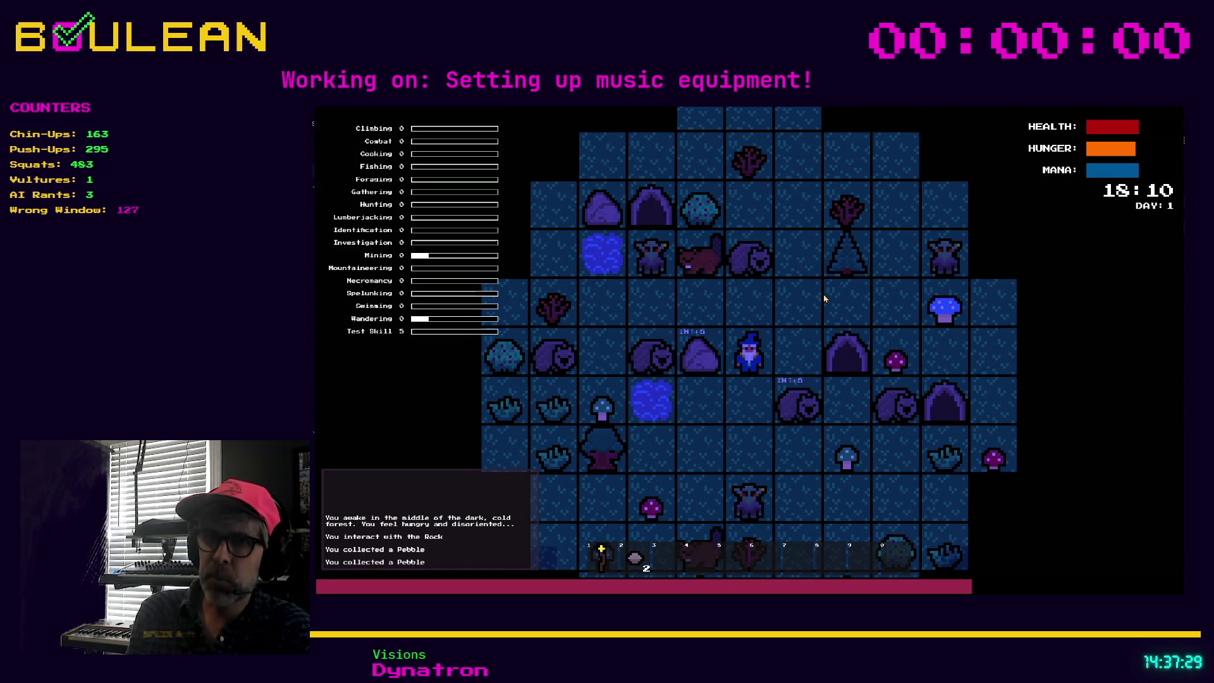
key("Left")
key("Right")
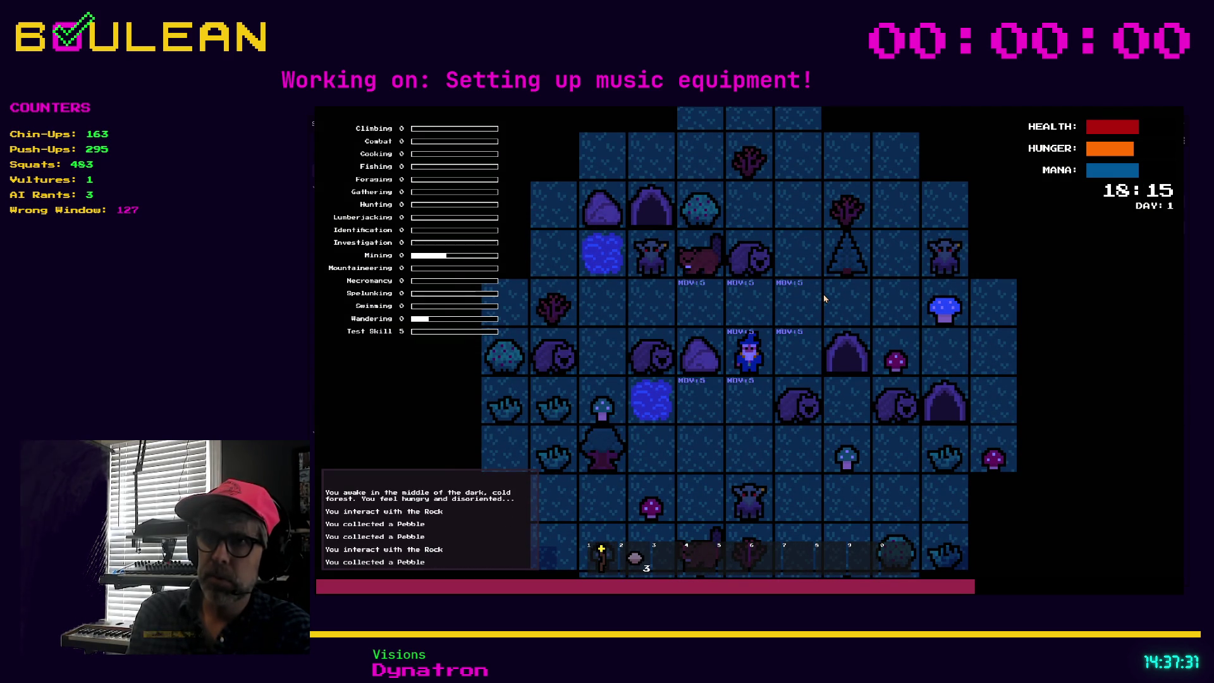
key("Up")
key("Right")
key("Right")
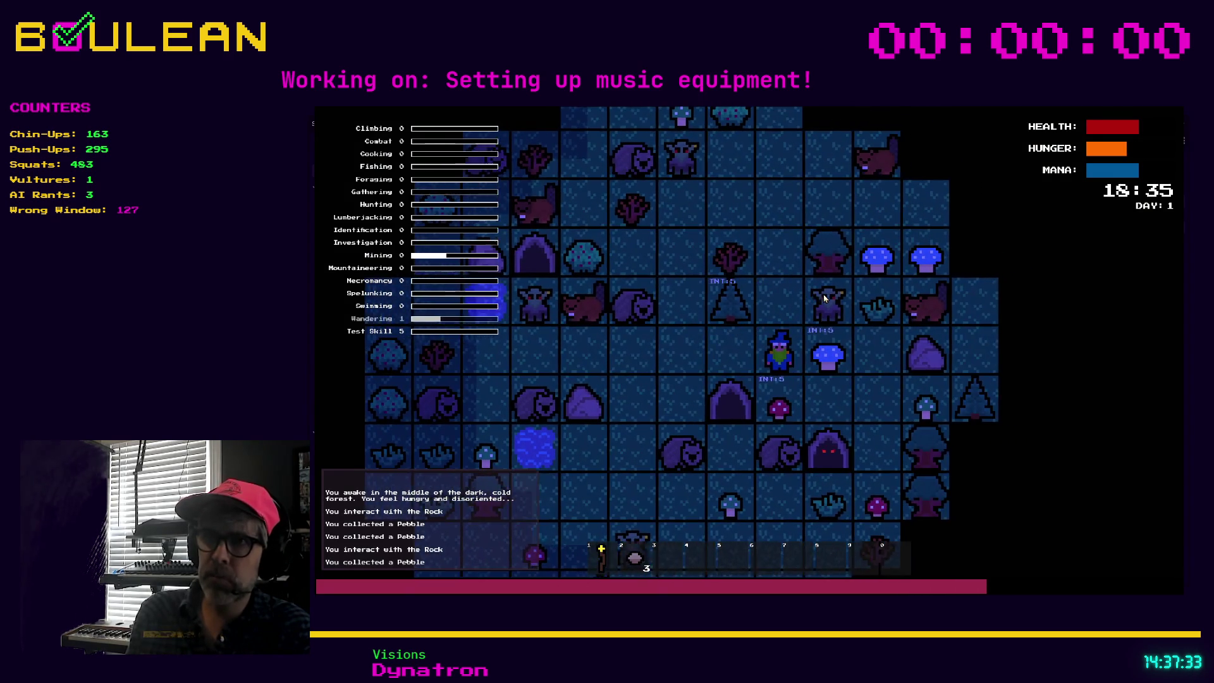
key("Down")
Chop a tree into a log, then kill a wombat and collect its Raw Meat
key("Left")
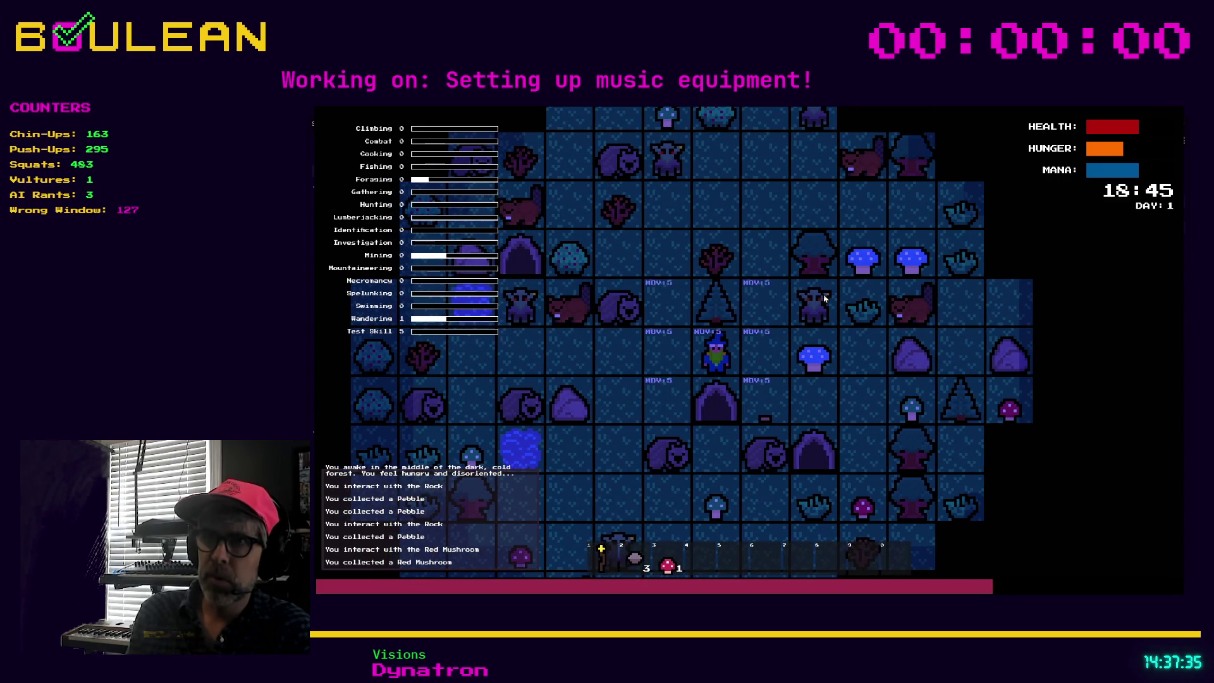
key("Up")
key("Up")
key("Up")
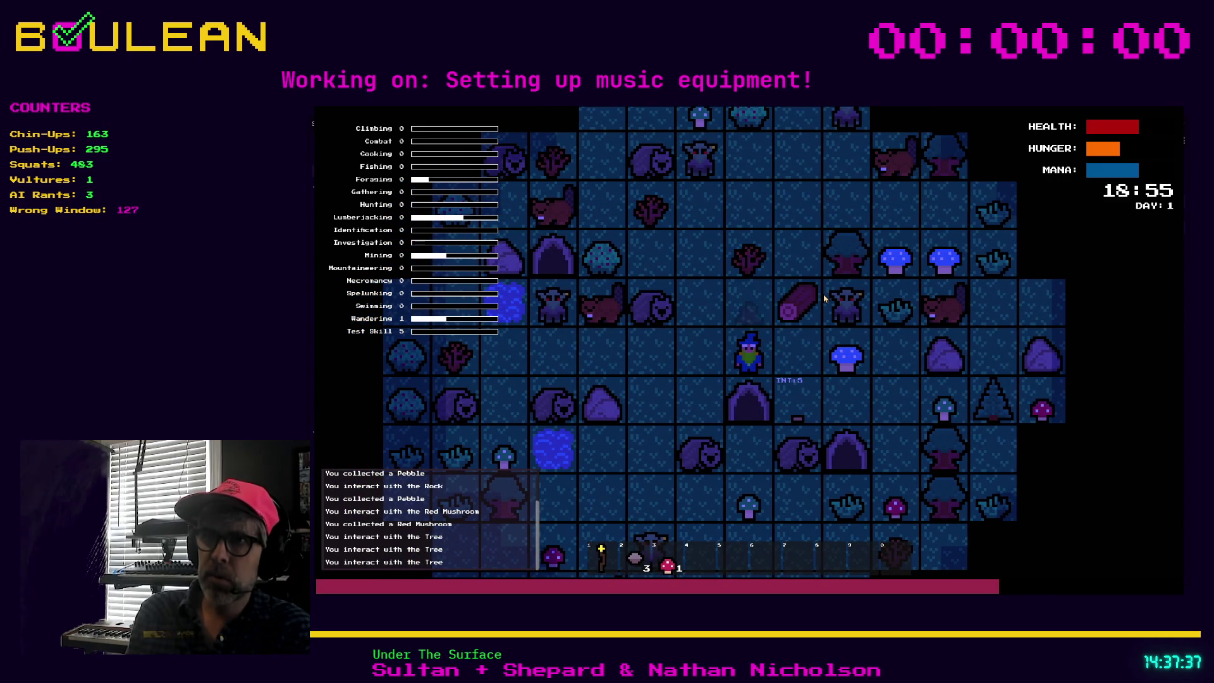
key("Right")
key("Up")
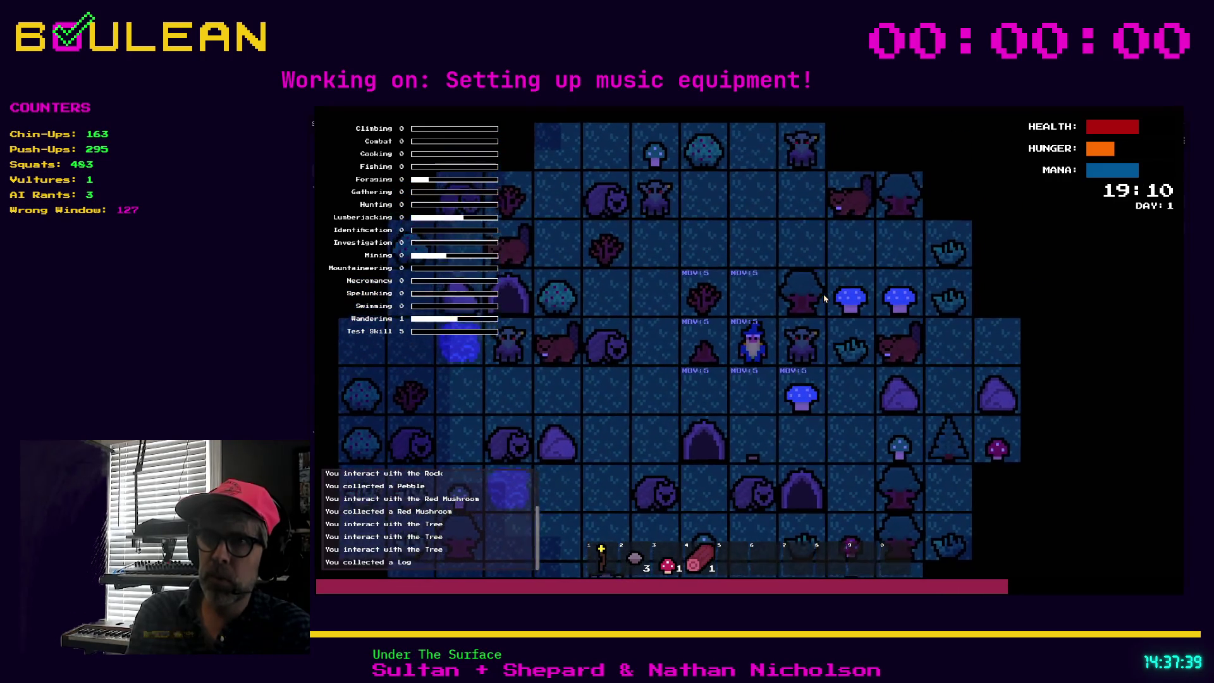
key("Up")
key("Down")
key("Left")
key("Left")
key("Left")
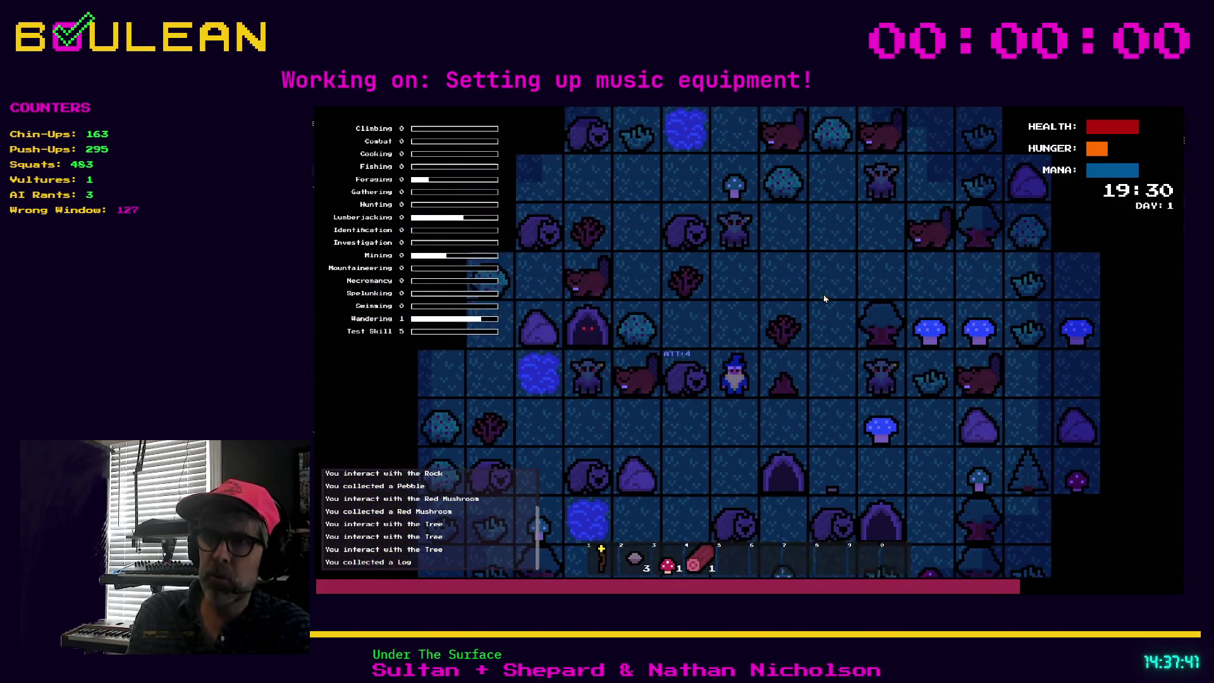
key("Left")
key("Left")
key("Left")
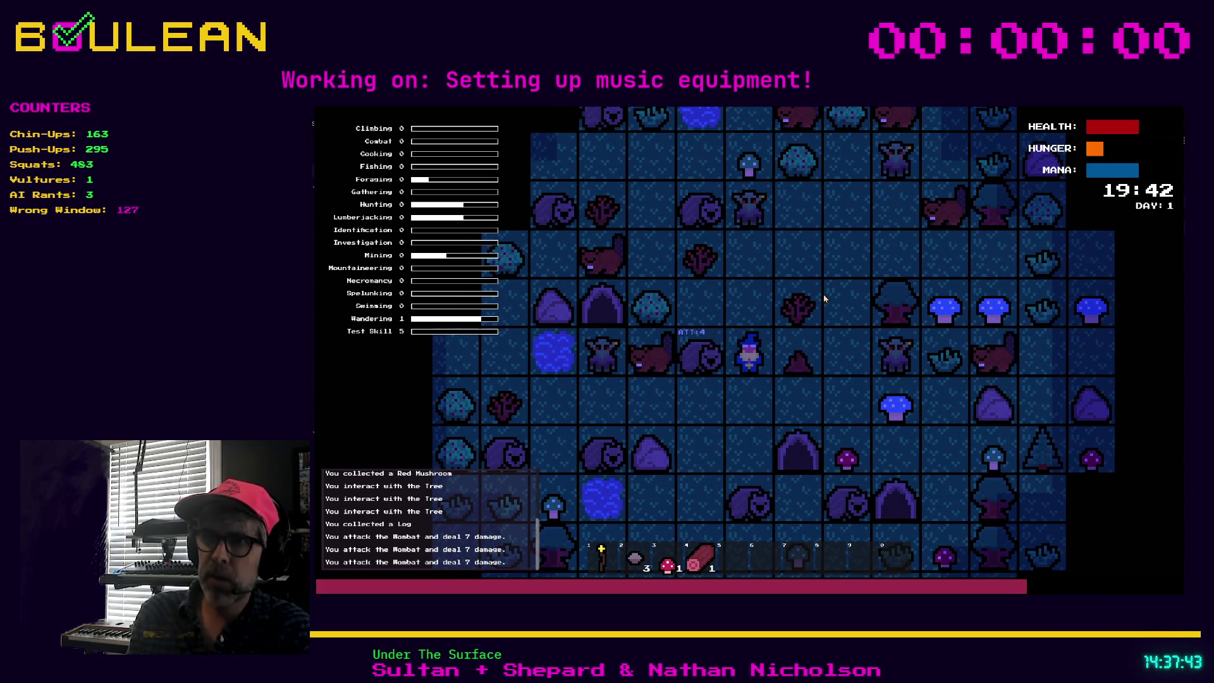
key("Left")
key("Up")
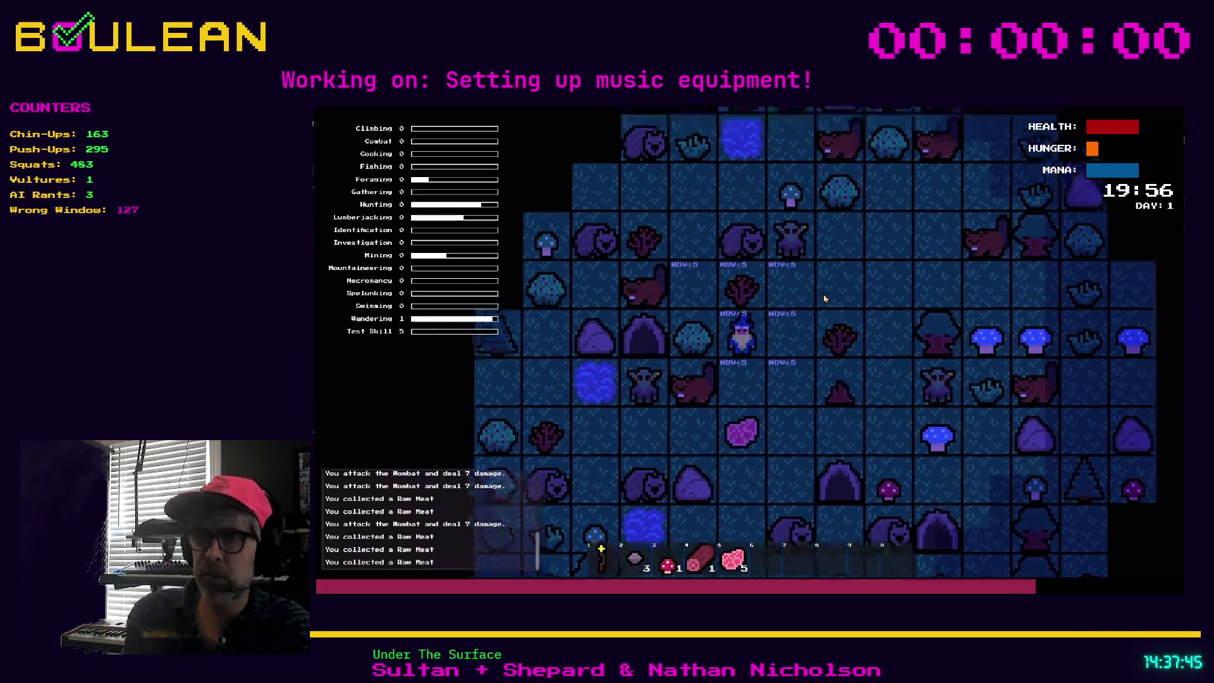
Craft a Campfire from a log and place it right of the wizard
key("c")
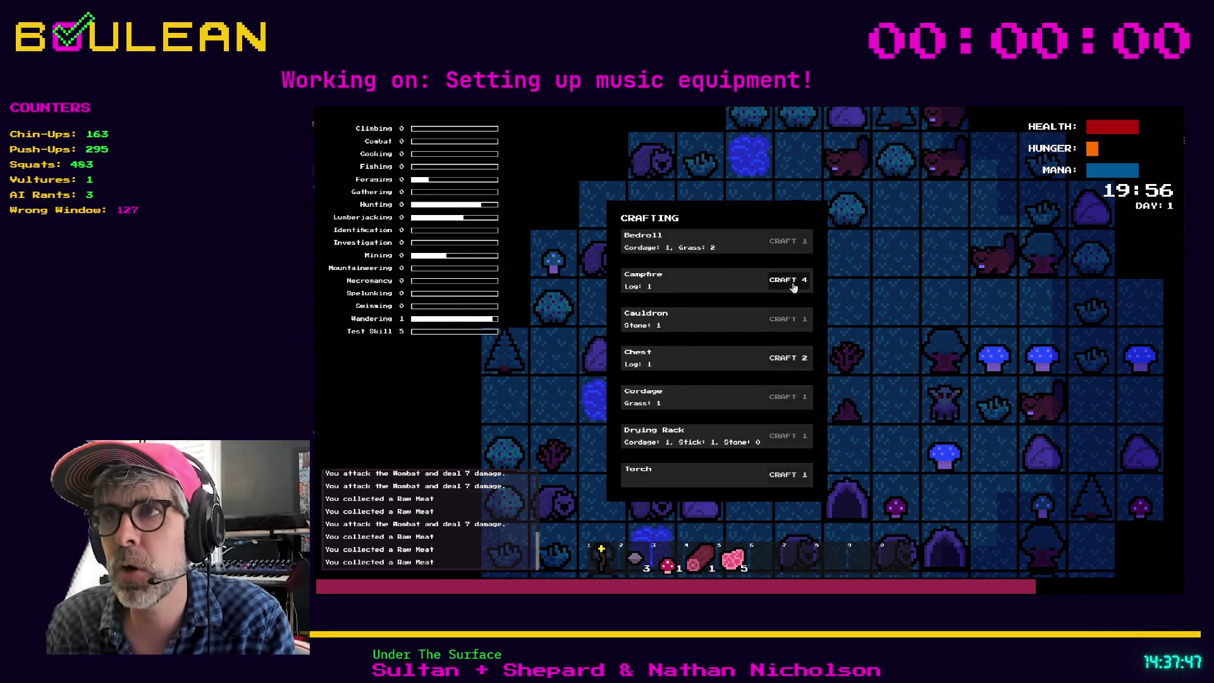
left_click(795, 411)
key("Right")
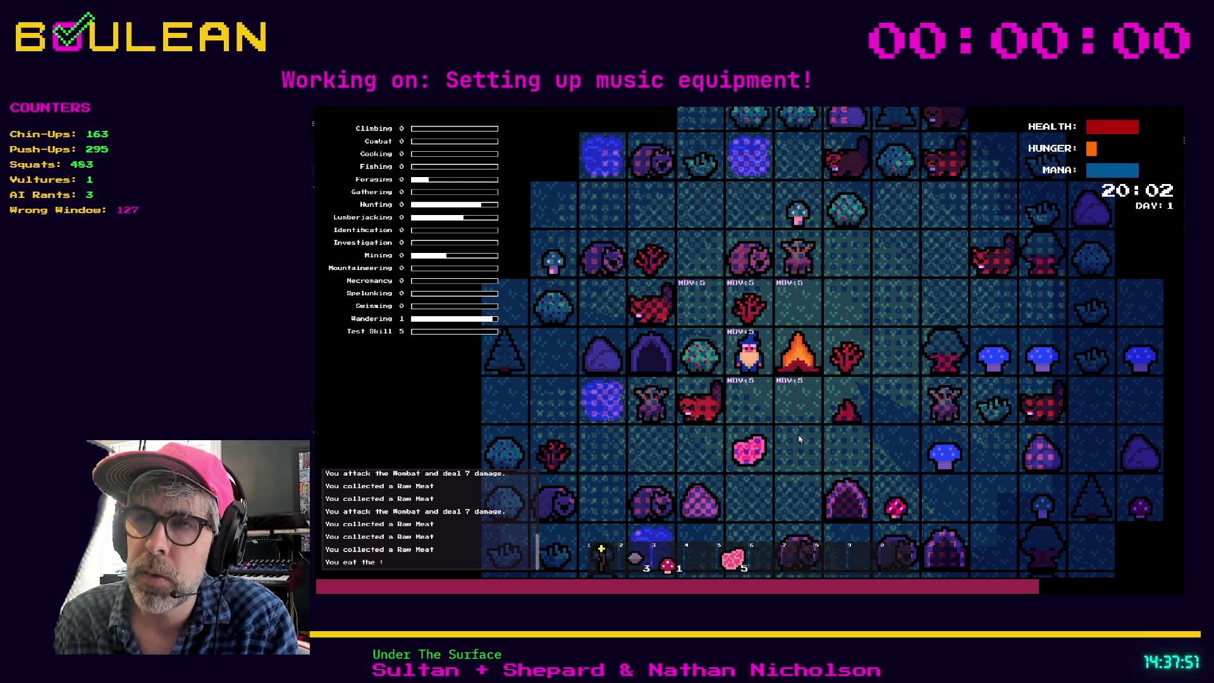
Harvest a berry from the Berry Bush and eat a piece of Raw Meat
key("e")
key("Left")
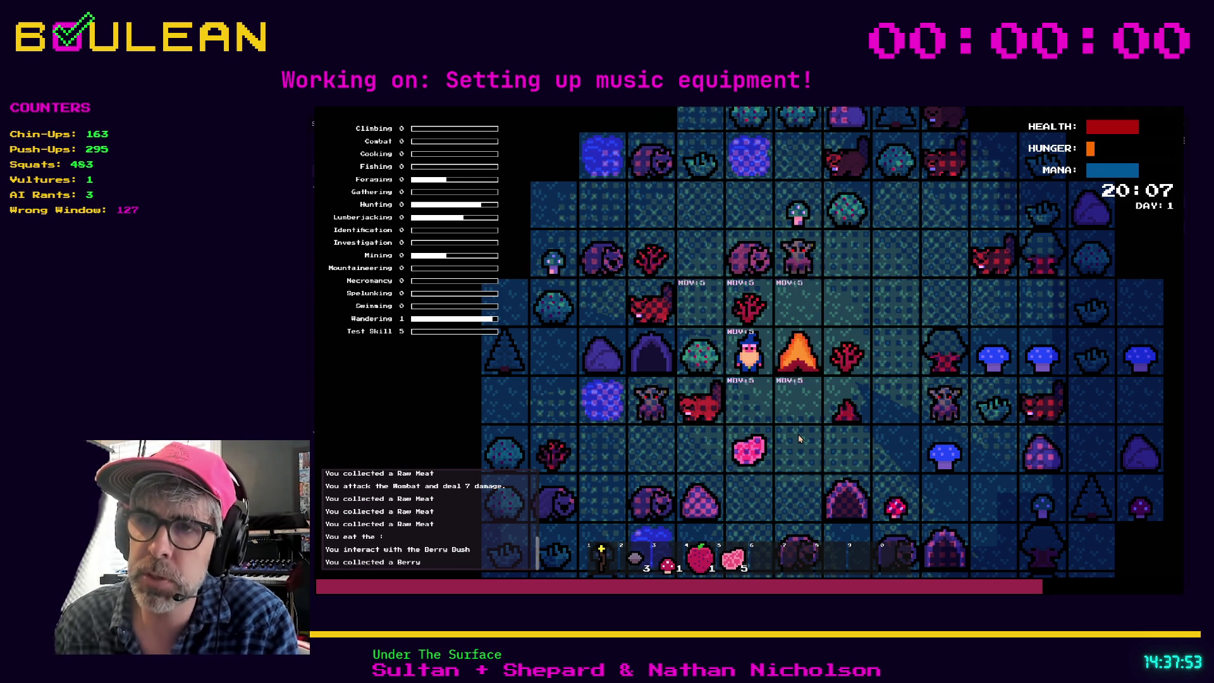
key("d")
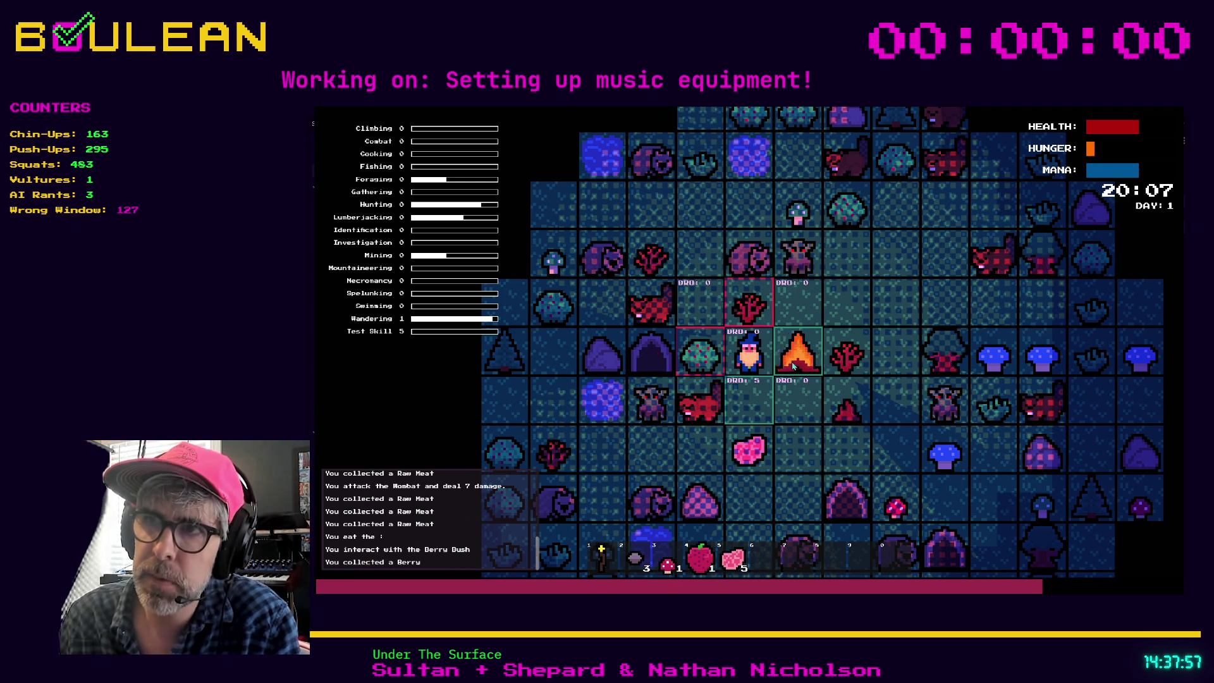
key("e")
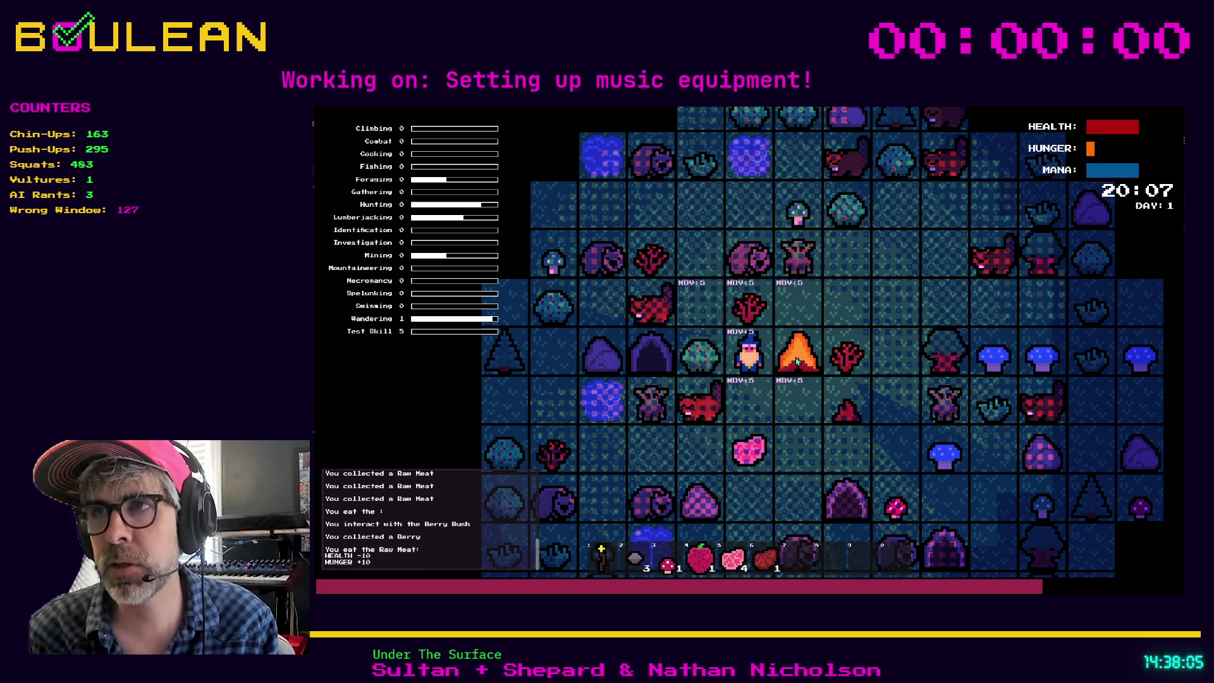
key("i")
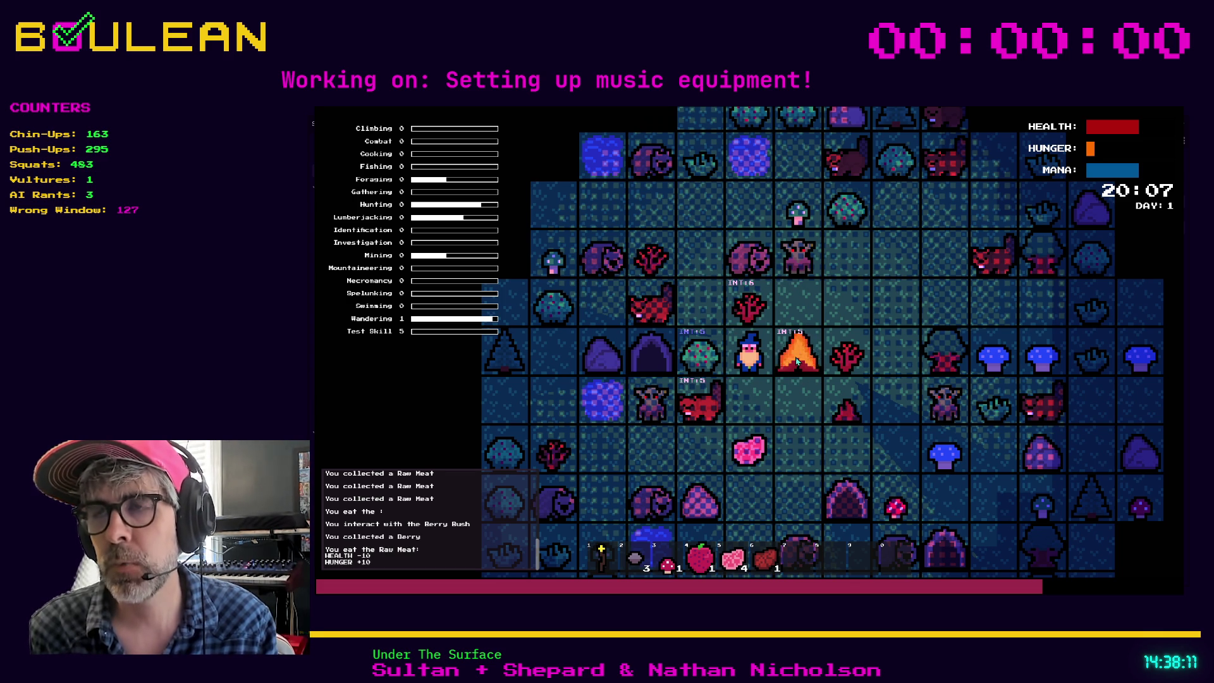
key("m")
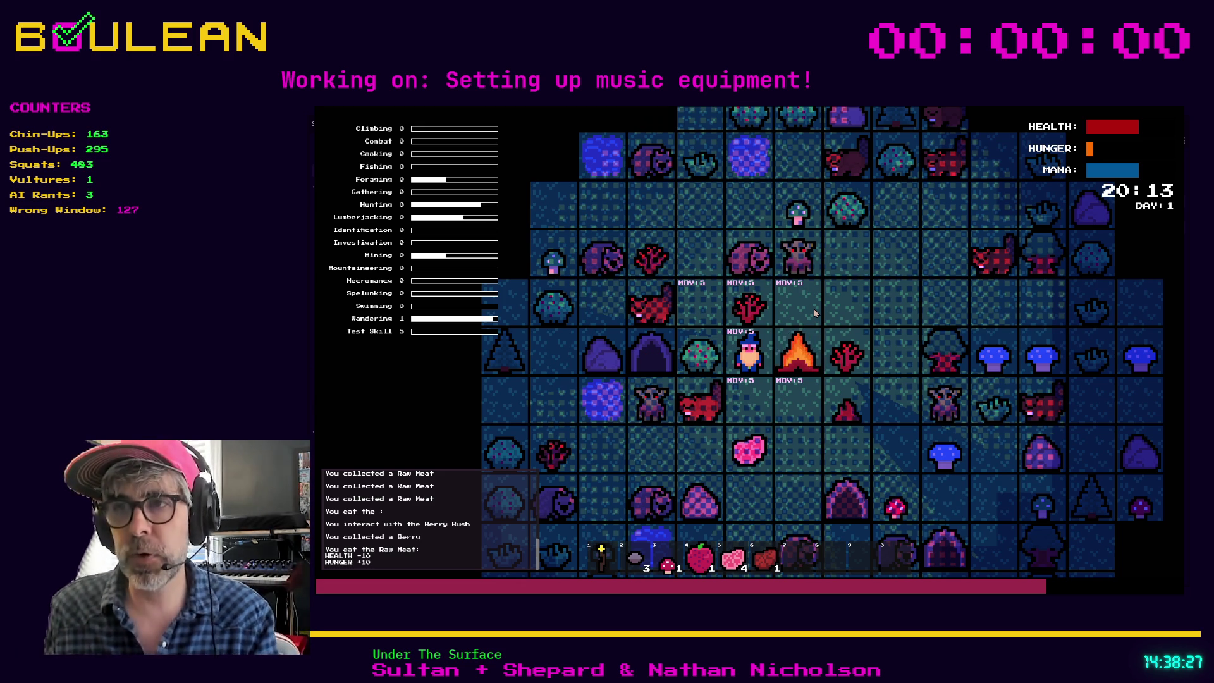
Eat Raw Meat, walk down to gather more, return beside the campfire and eat another
key("d")
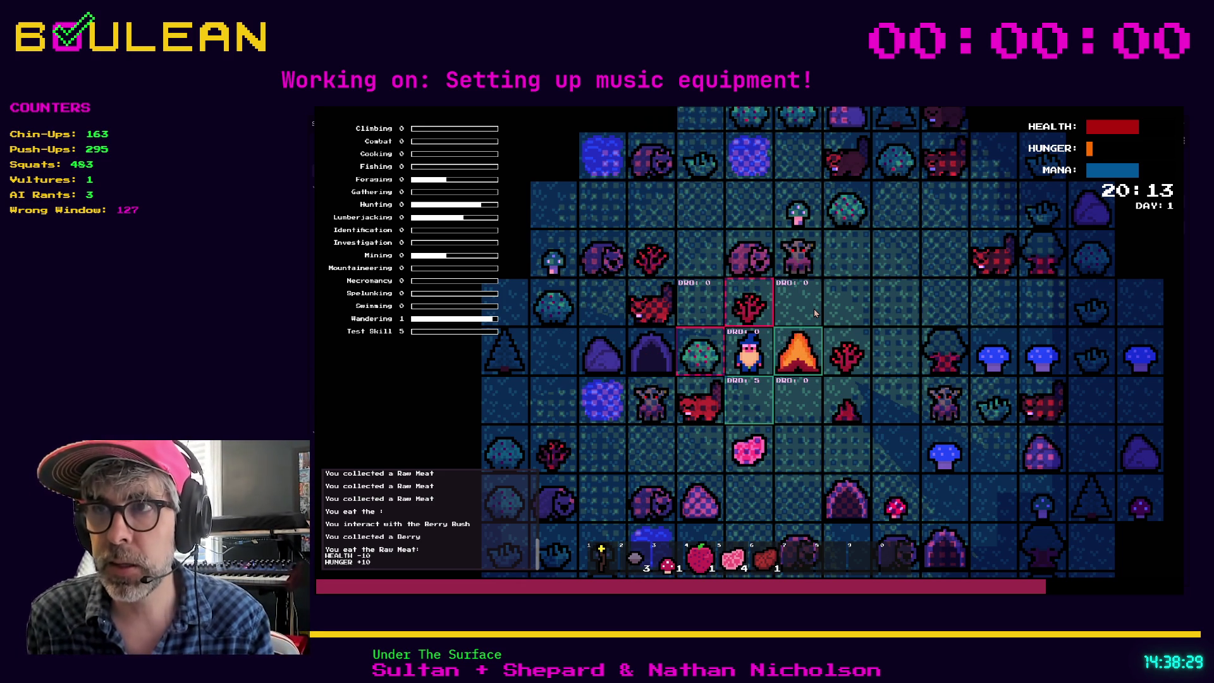
key("e")
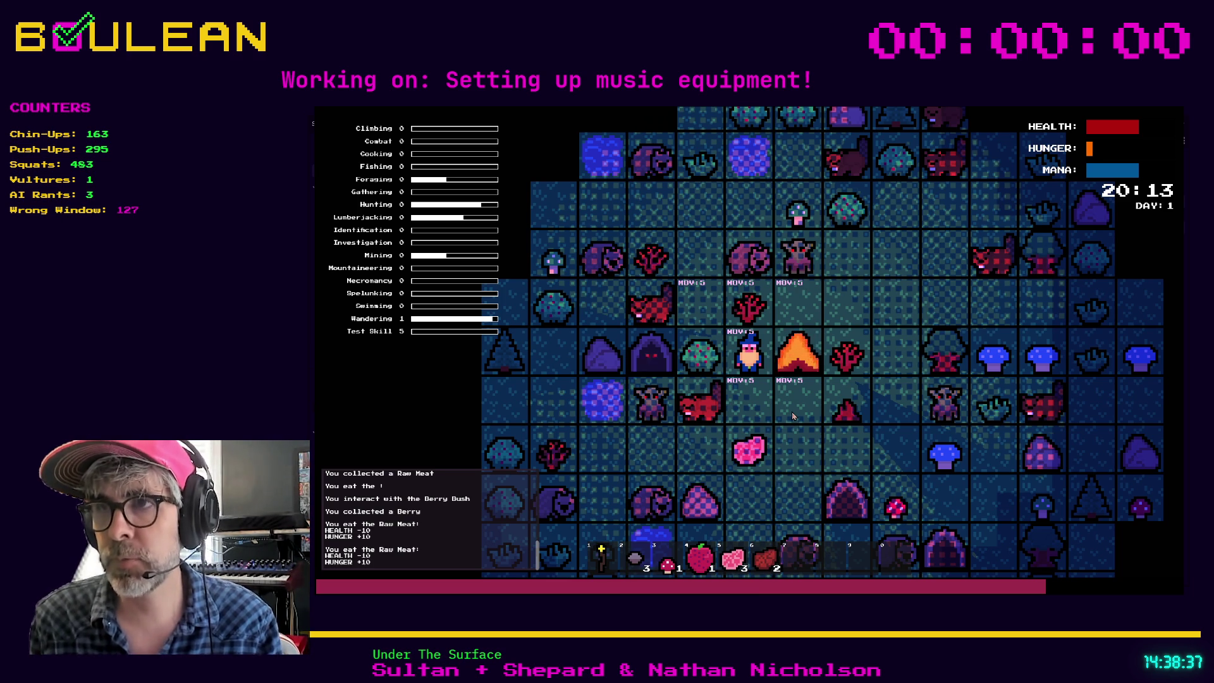
key("Down")
key("Down")
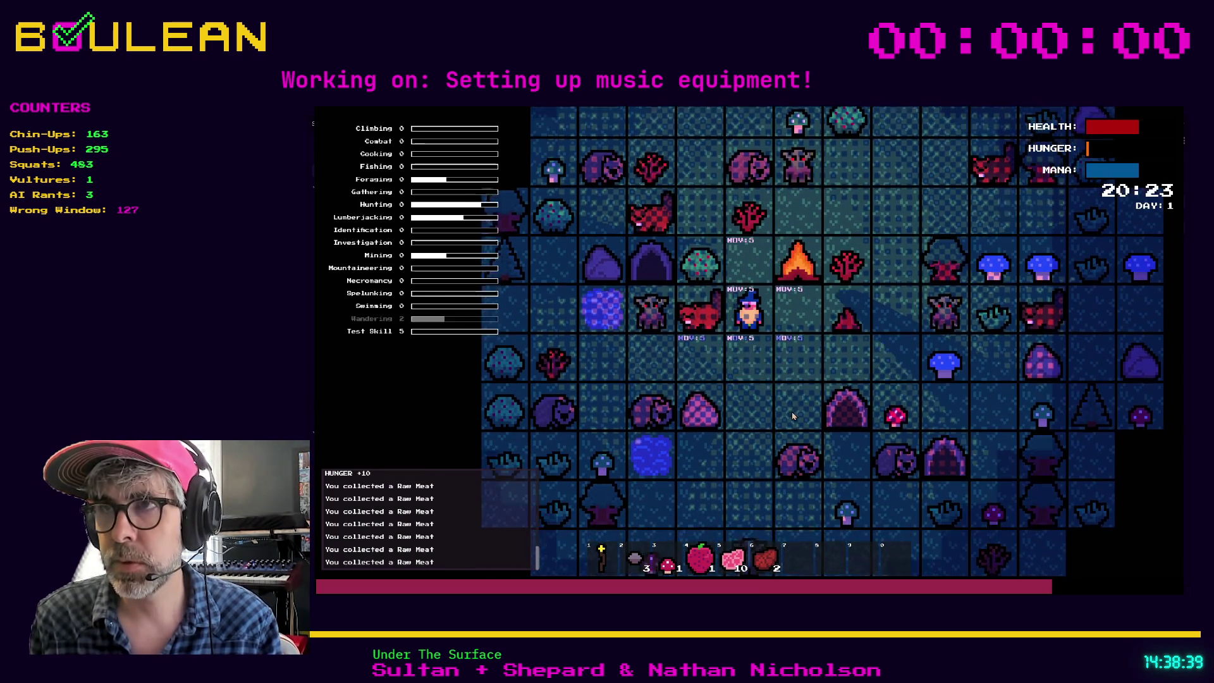
key("Up")
key("Up")
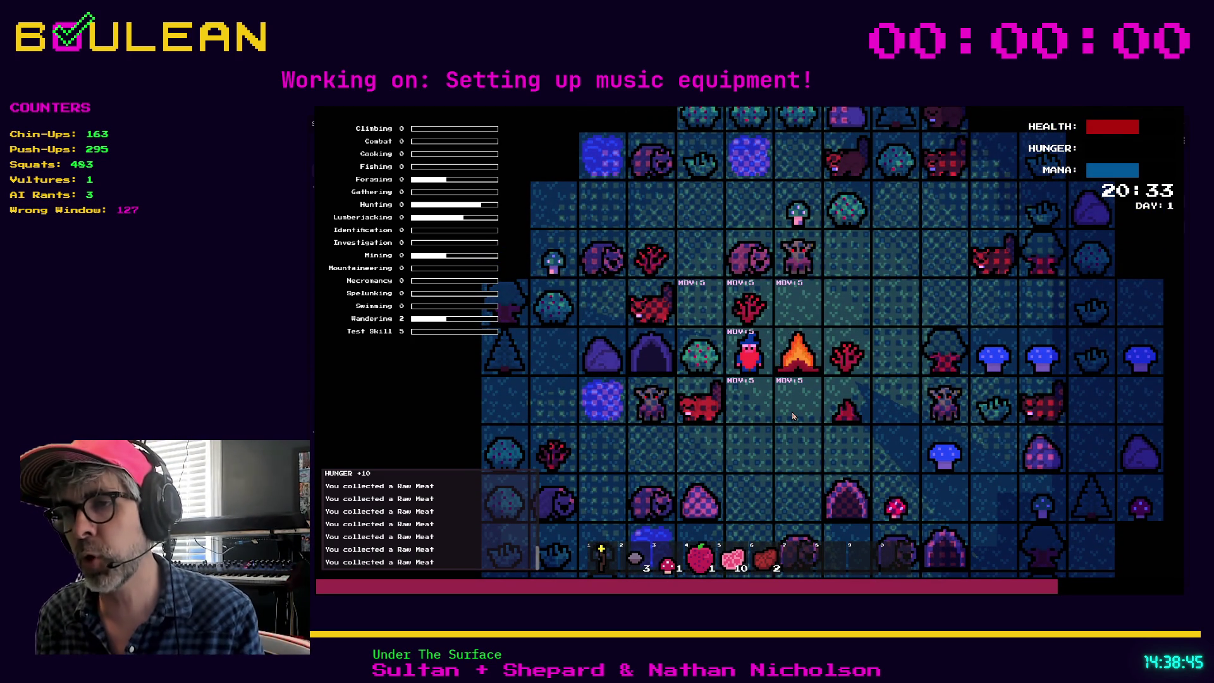
key("i")
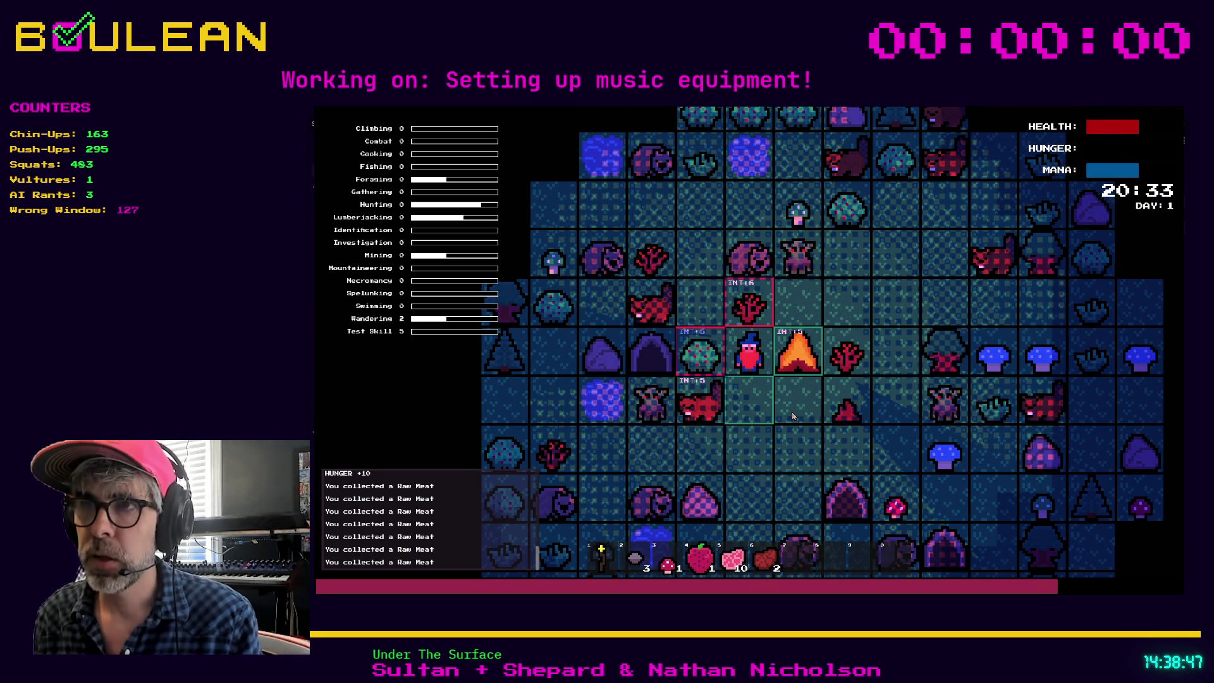
key("d")
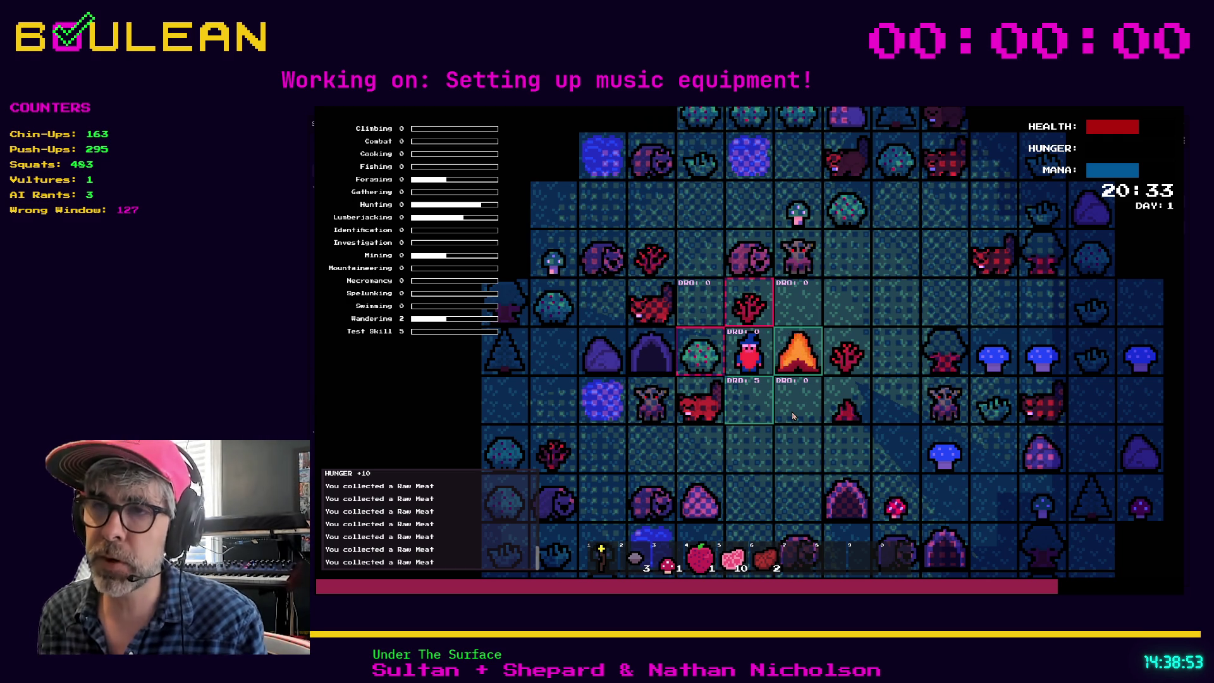
key("6")
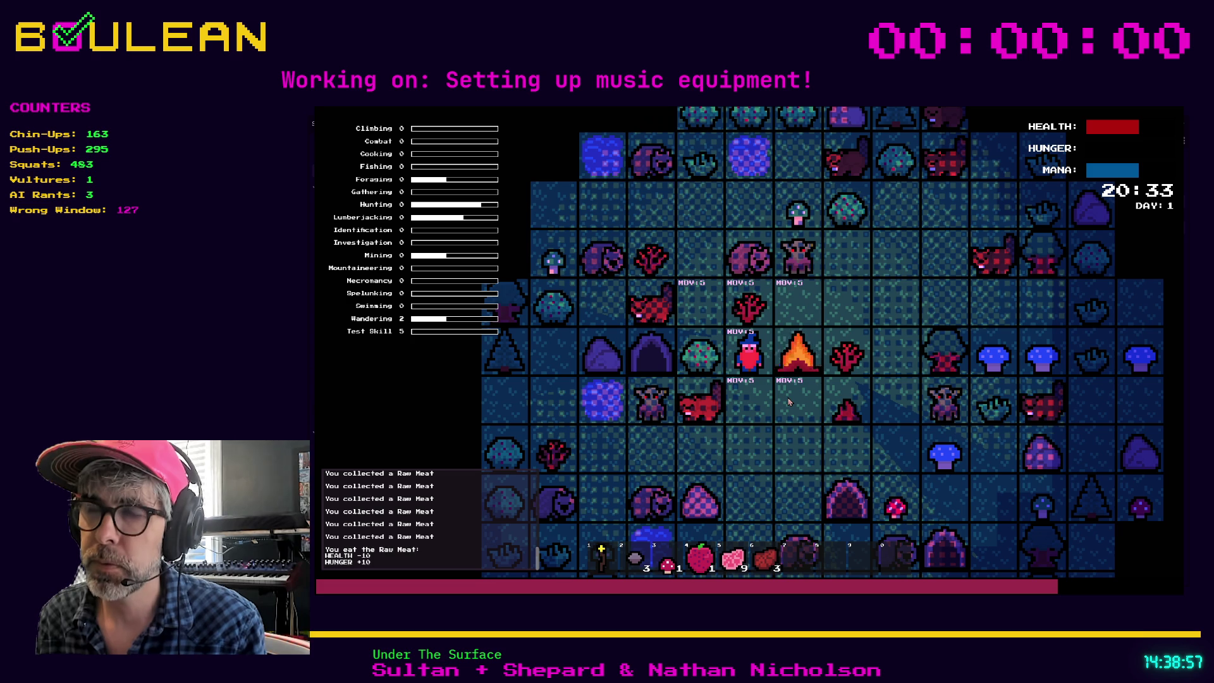
Stop the game with F8 and bring up player.gd's INTERACT match branch
key("F8")
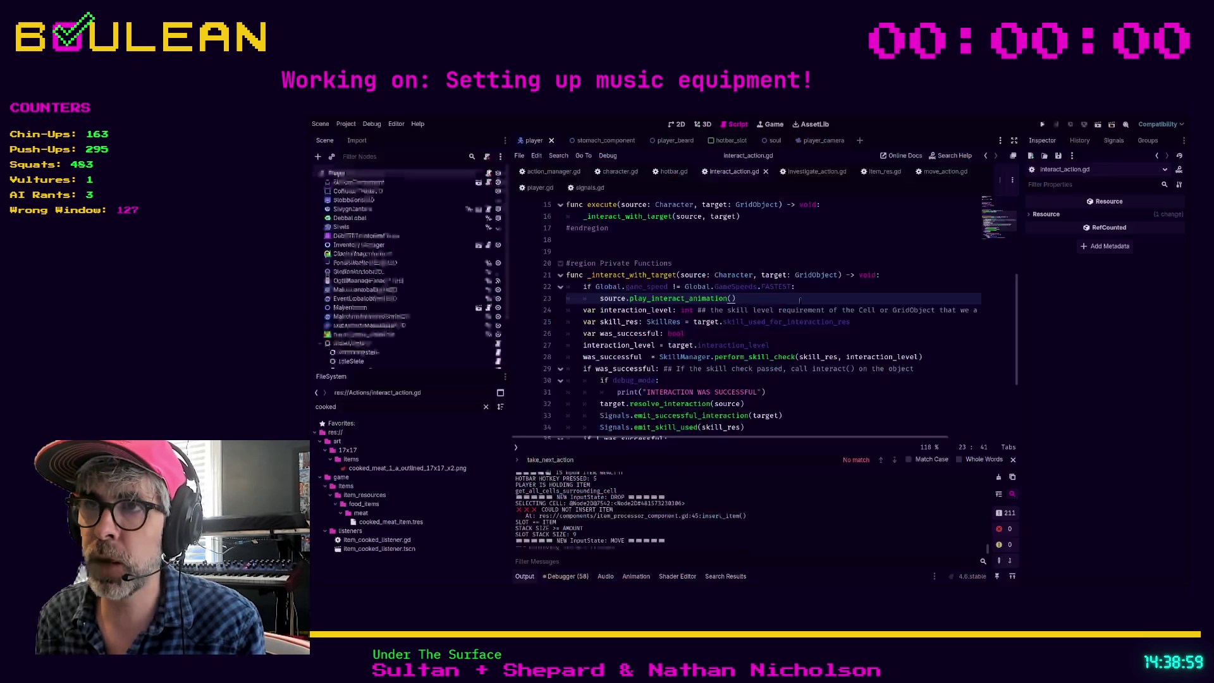
scroll(788, 326, "down", 3)
scroll(788, 326, "up", 3)
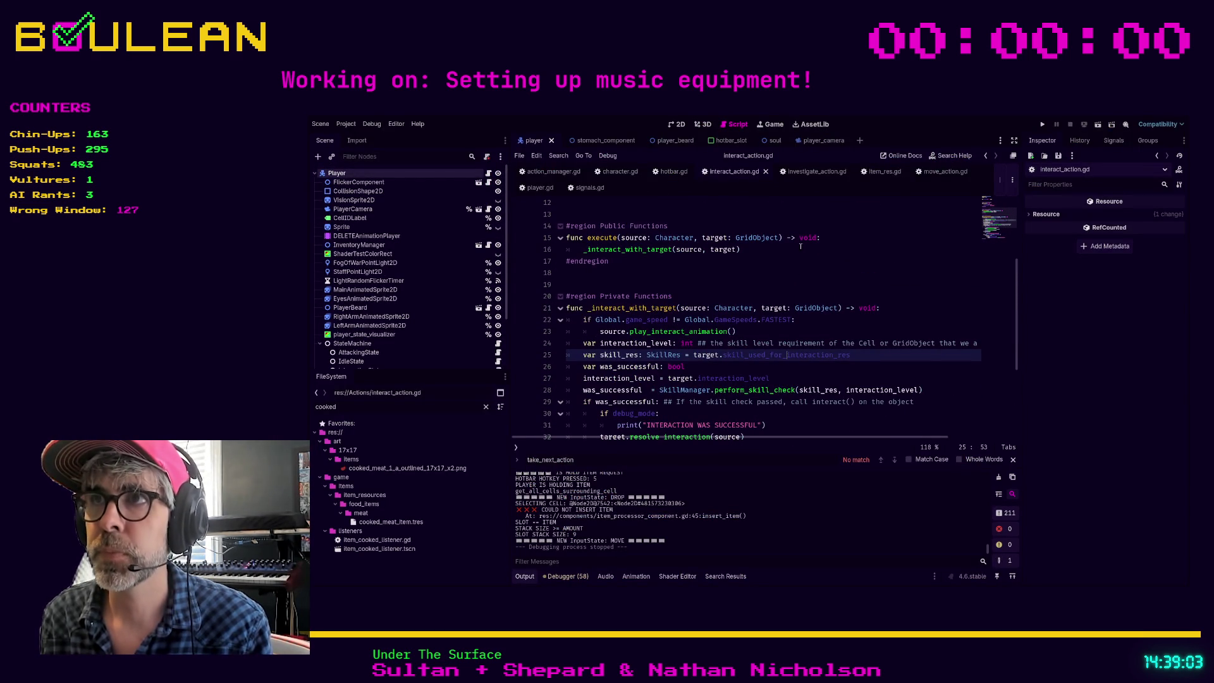
left_click(545, 190)
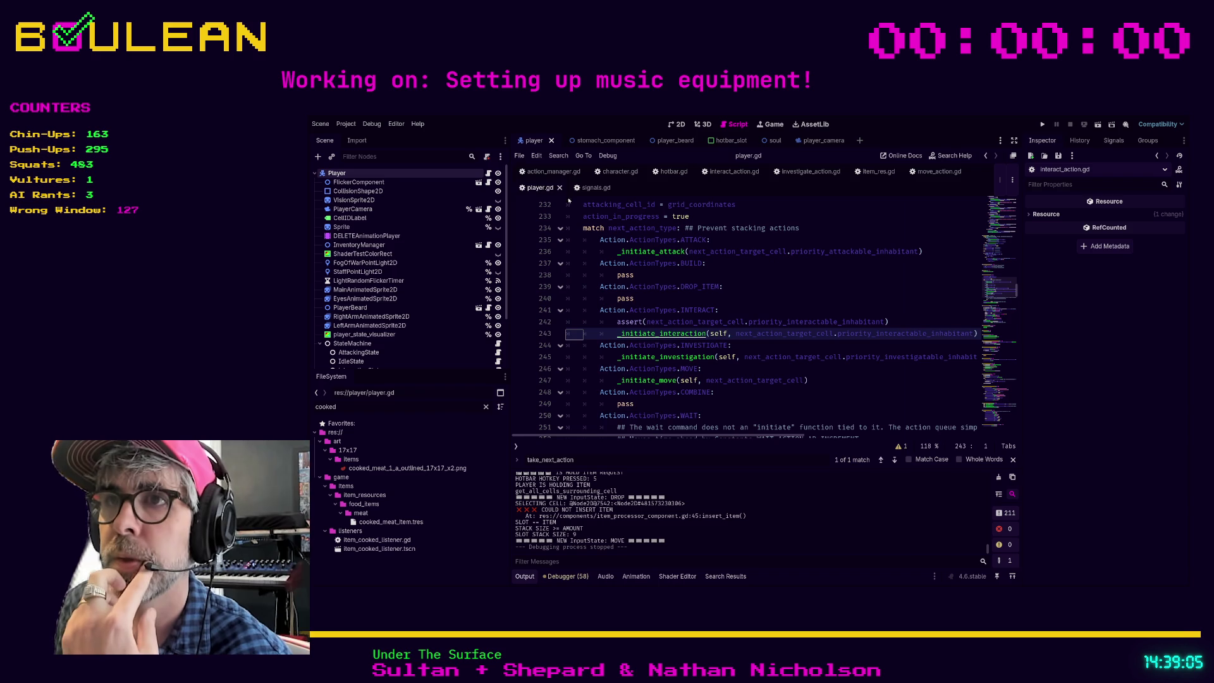
Move the COMBINE case and its pass line up above DROP_ITEM with Alt+Up, then save player.gd
scroll(779, 302, "down", 1)
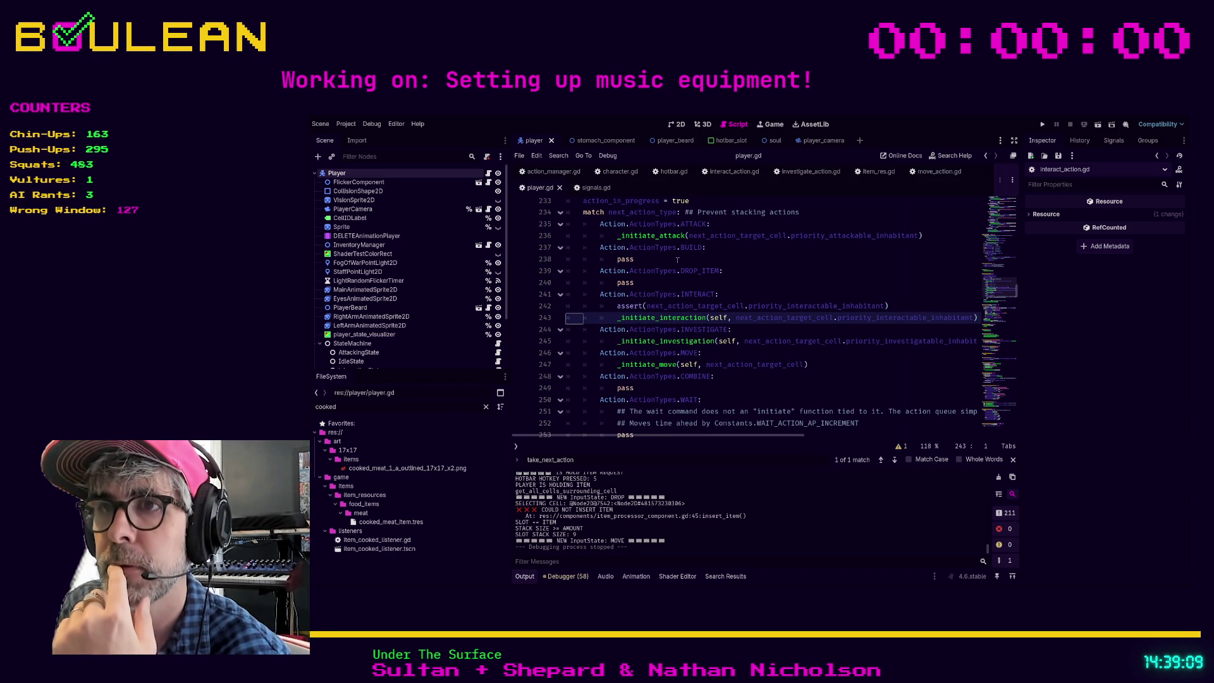
scroll(654, 304, "down", 3)
left_click_drag(645, 356, 565, 347)
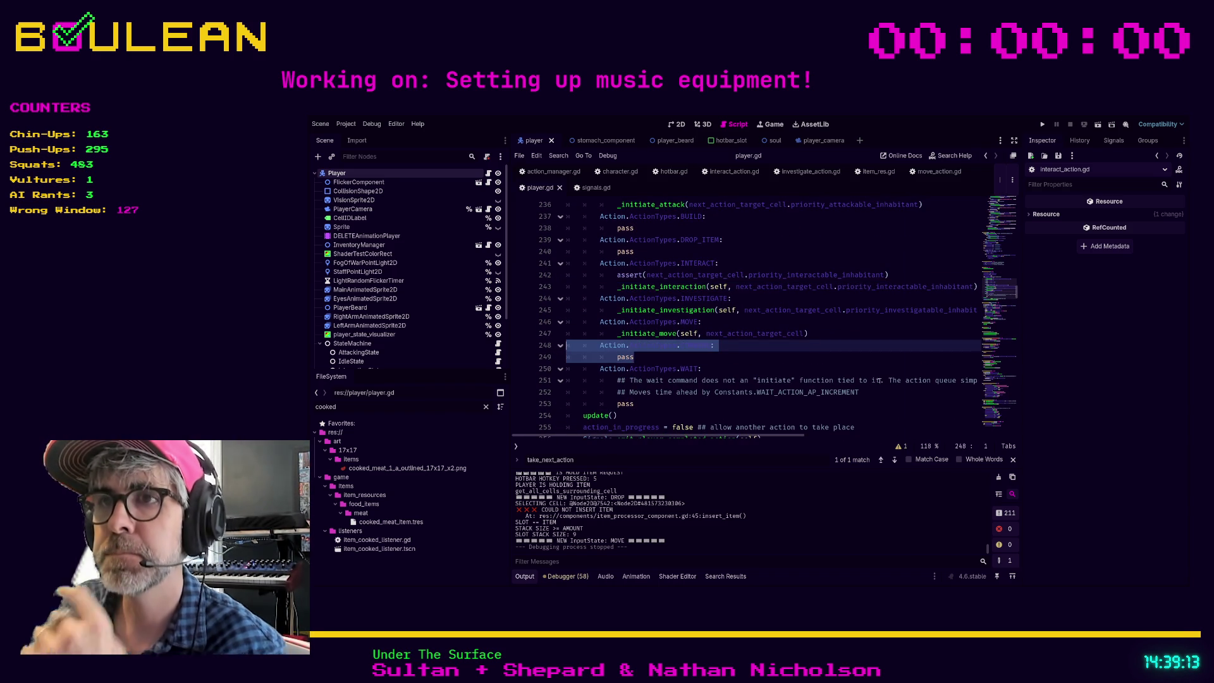
key("alt+Up")
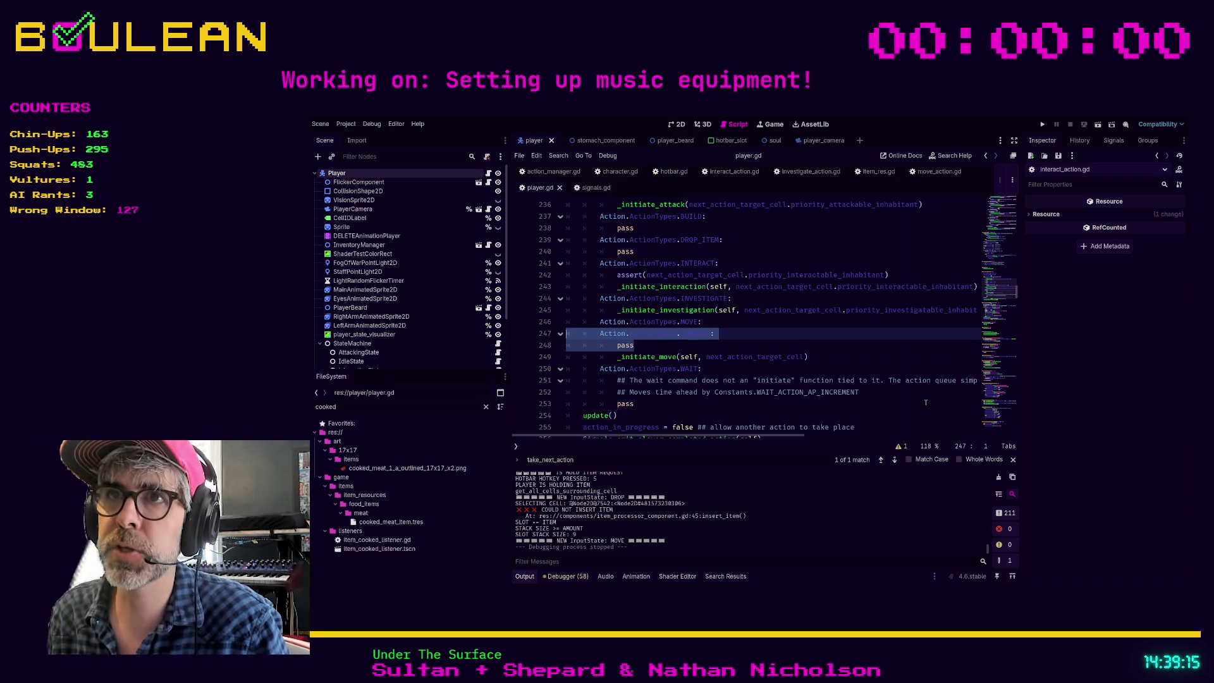
key("alt+Up")
key("alt+Up")
key("alt+Up")
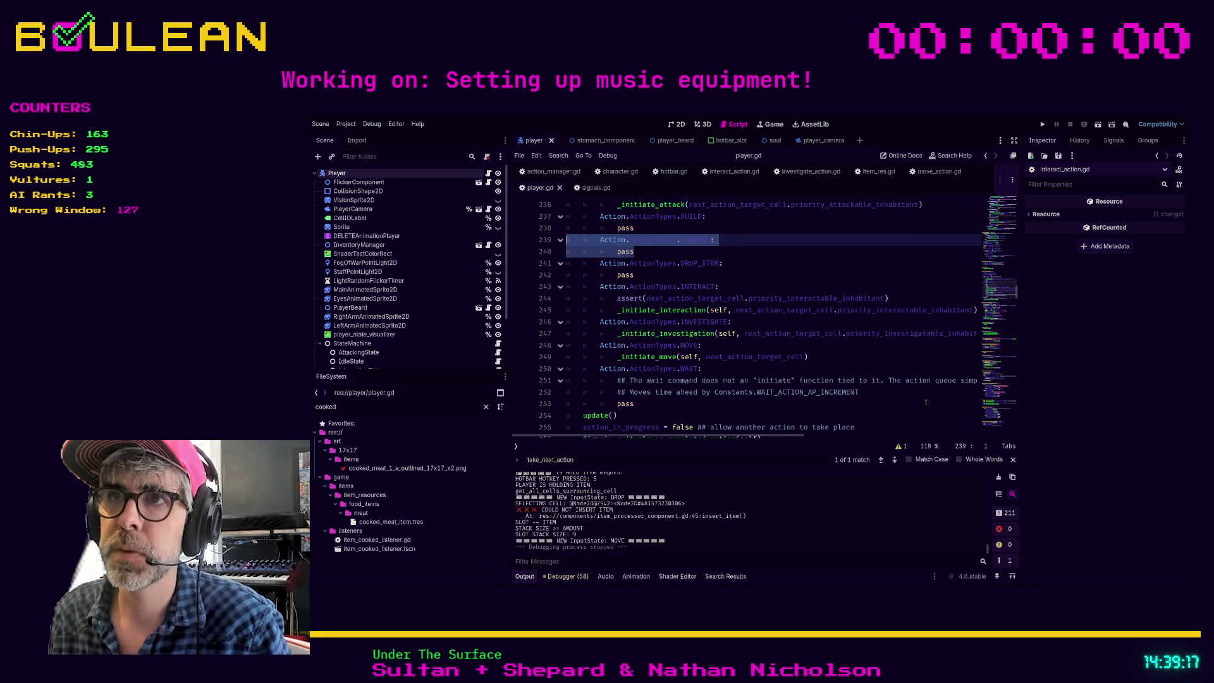
key("Right")
key("ctrl+s")
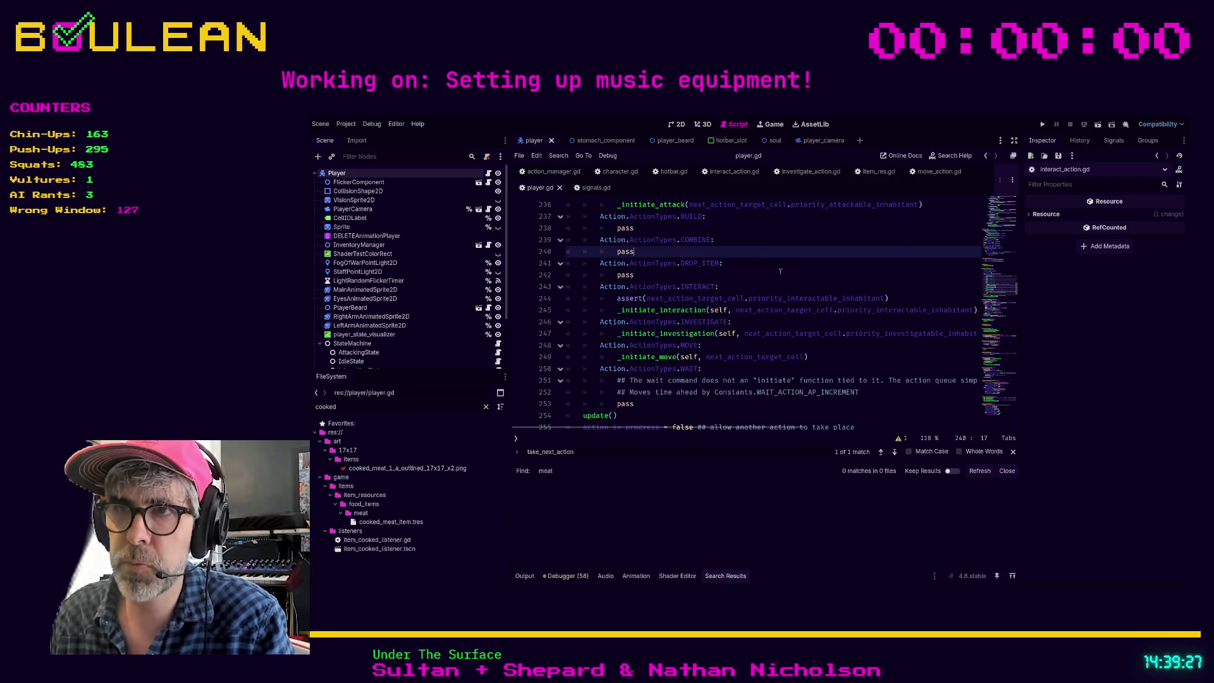
Review the project-wide search results and the WAIT case in player.gd
left_click(816, 325)
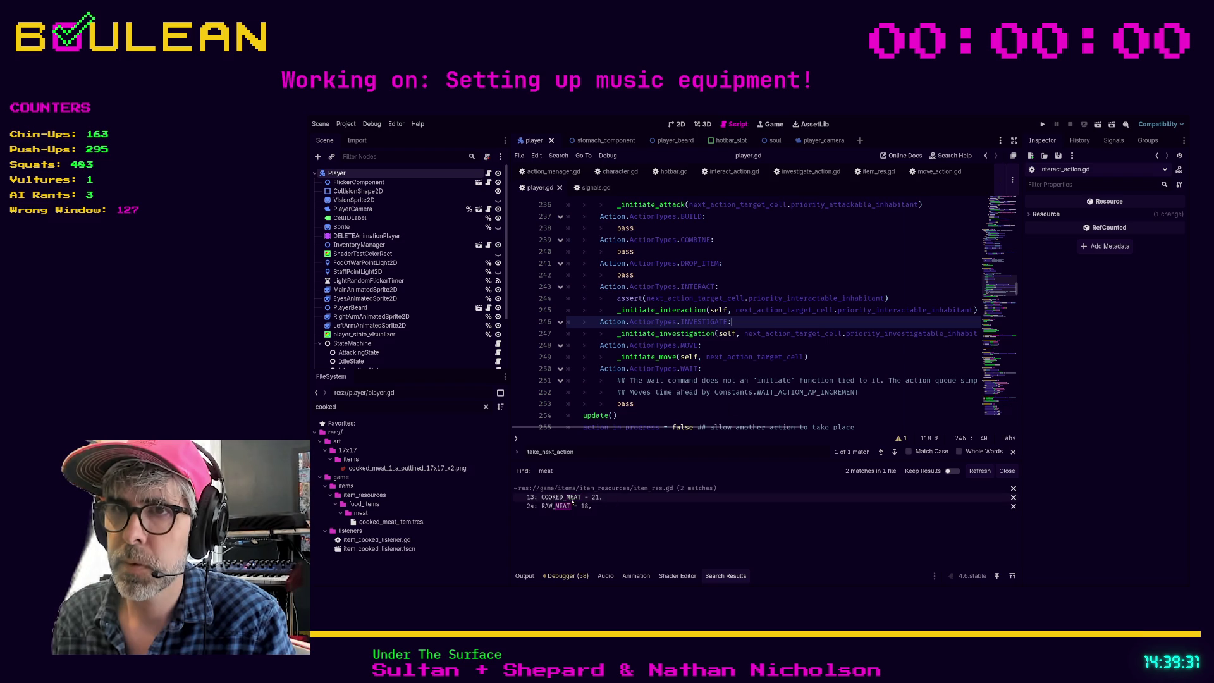
left_click(756, 373)
scroll(758, 377, "down", 1)
scroll(764, 377, "up", 1)
scroll(770, 379, "up", 2)
scroll(773, 379, "down", 3)
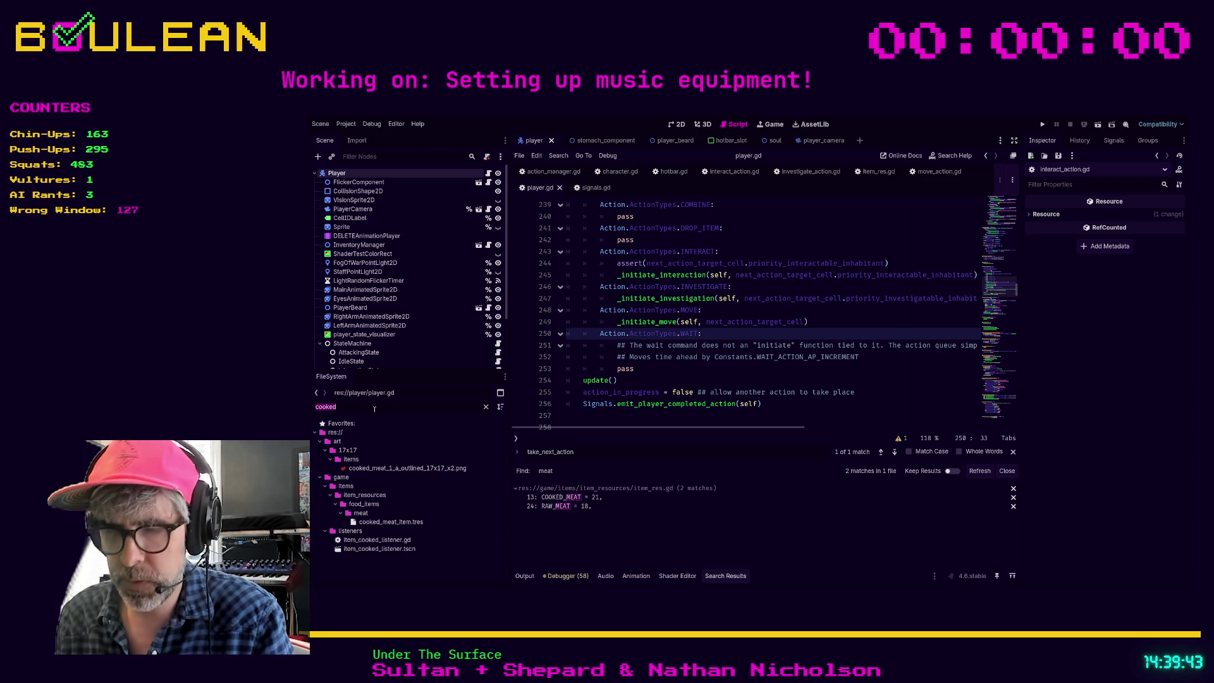
Filter FileSystem by 'item_res', then 'campfl', and inspect campfire_item.tres
type("item_res")
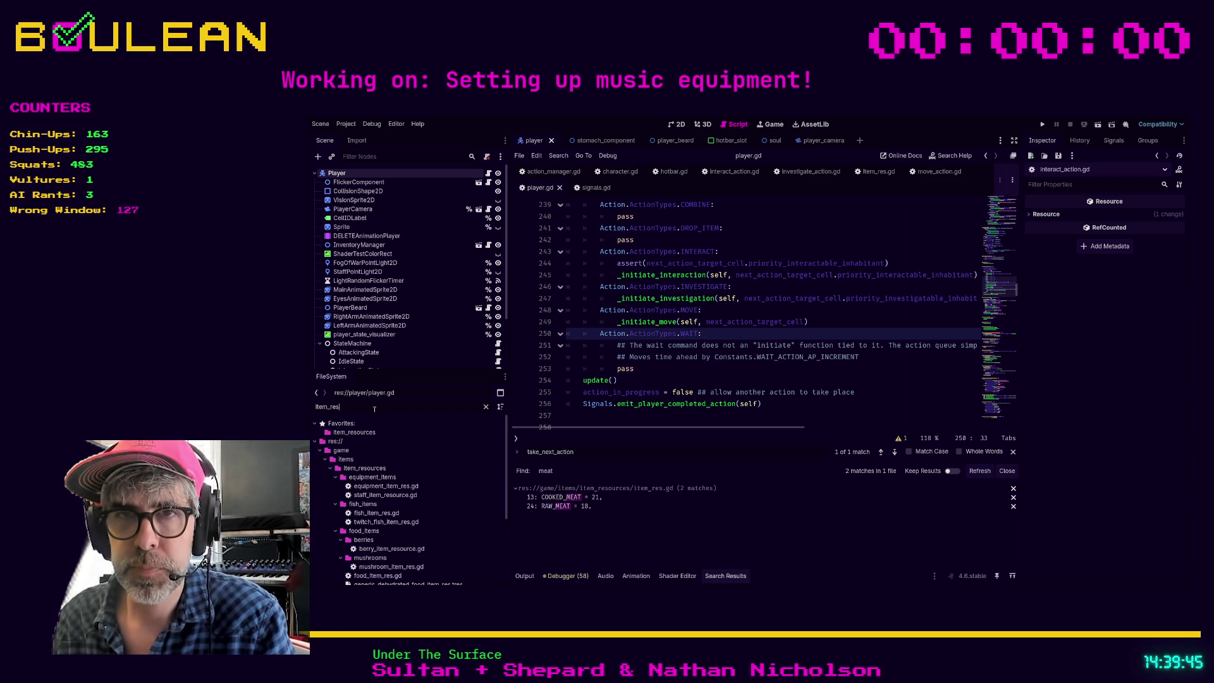
scroll(446, 480, "down", 3)
scroll(447, 484, "down", 1)
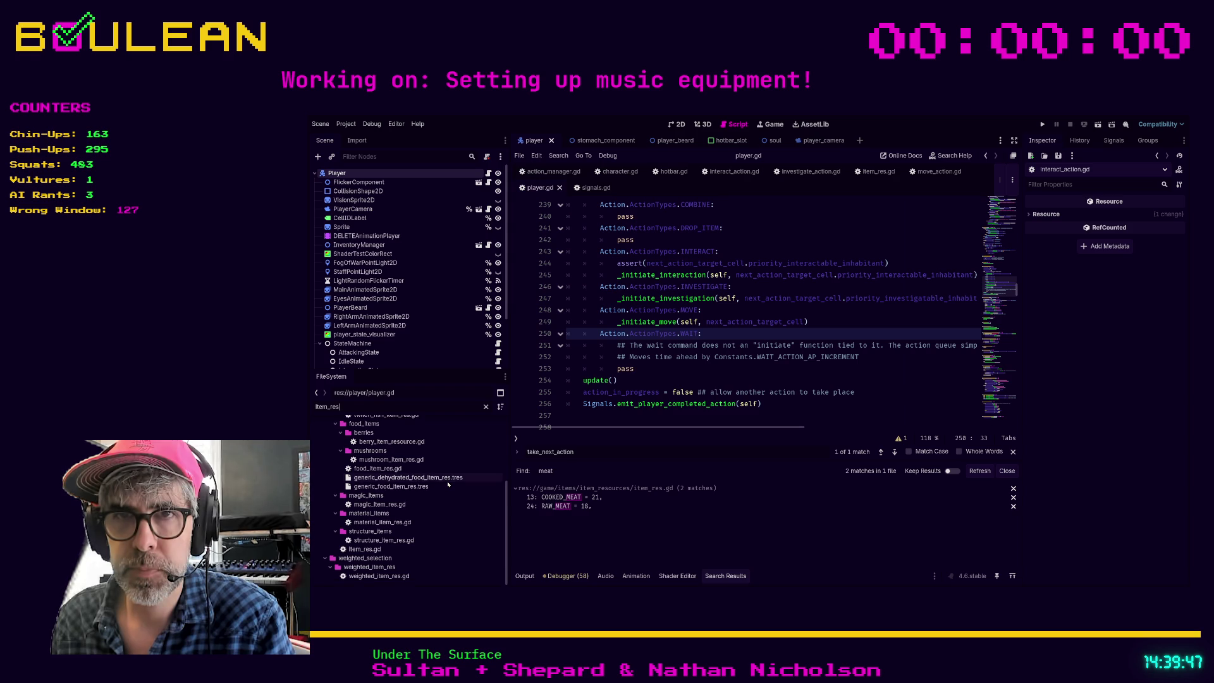
double_click(401, 404)
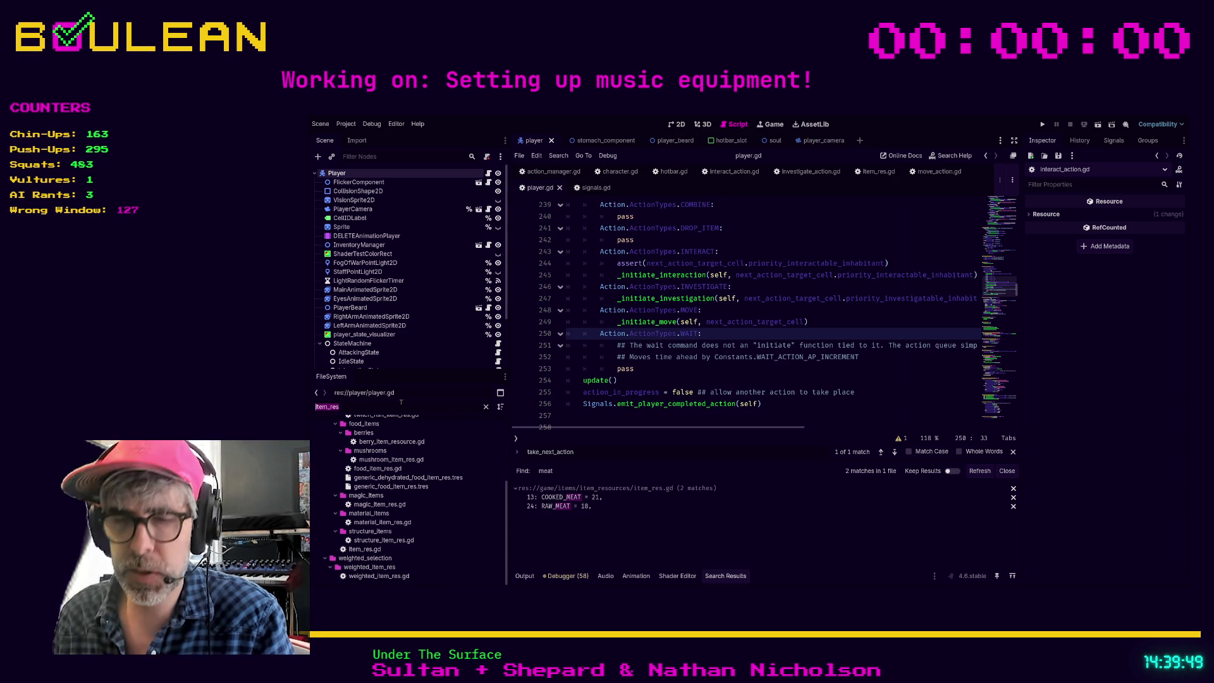
type("campfl")
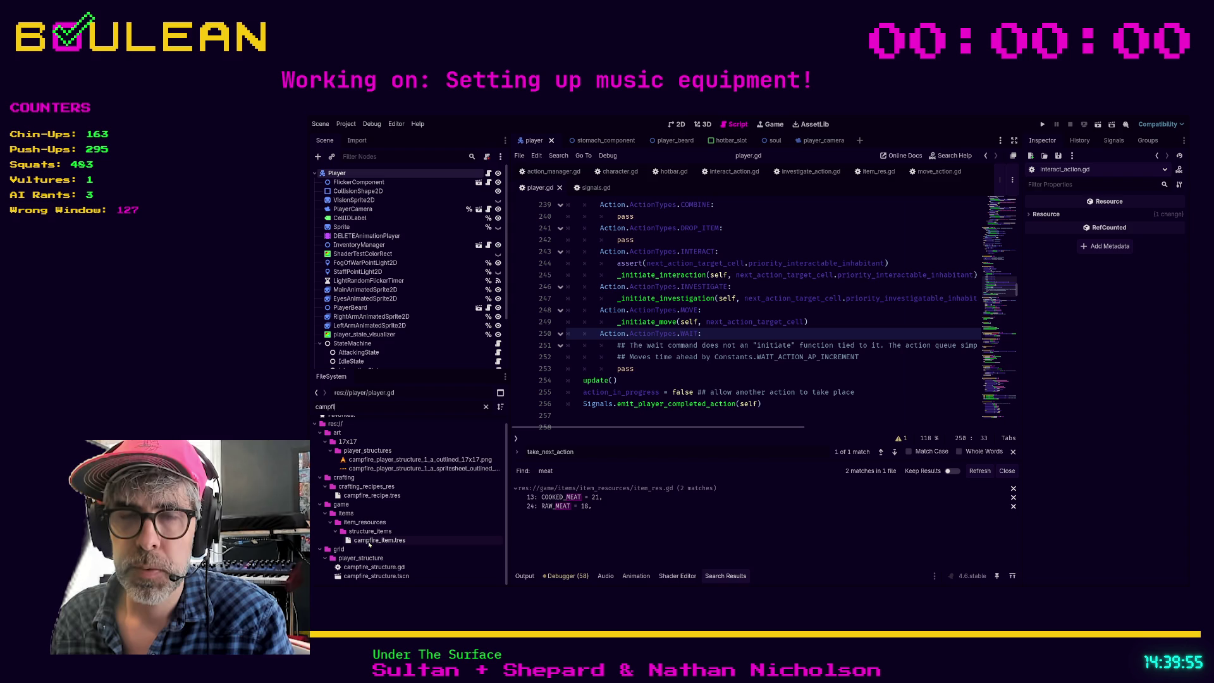
left_click(373, 541)
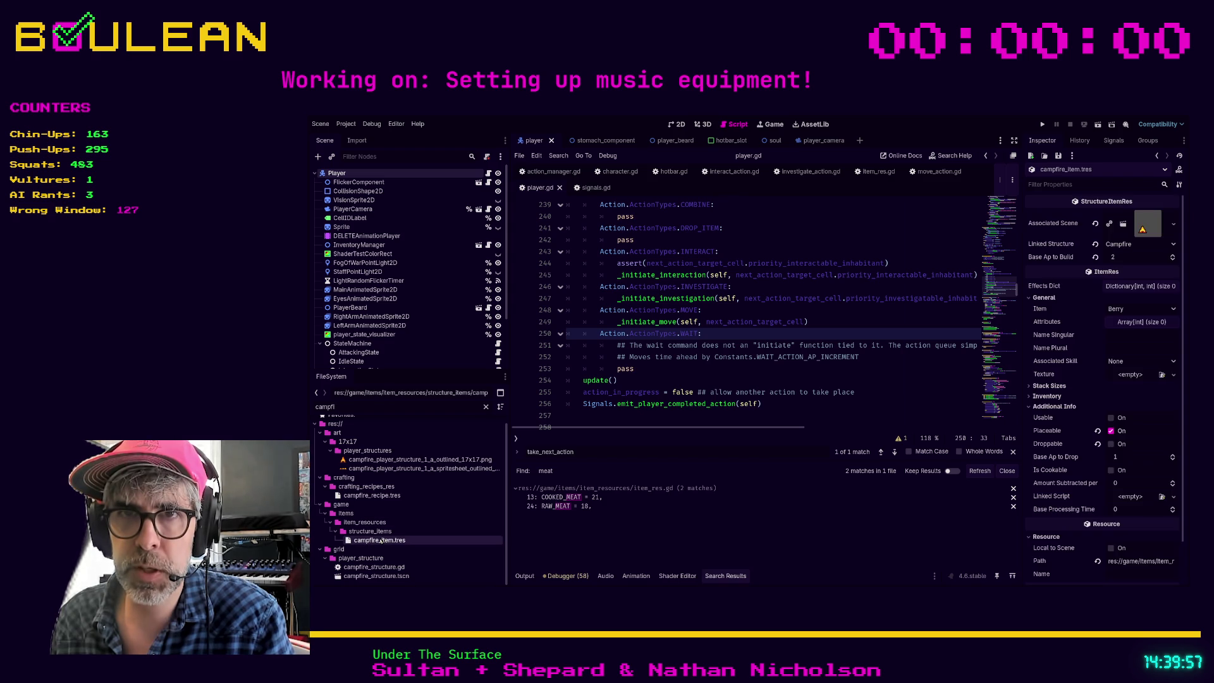
Open campfire_structure.gd, then filter by 'item_res' and open food_item_res.gd
double_click(374, 567)
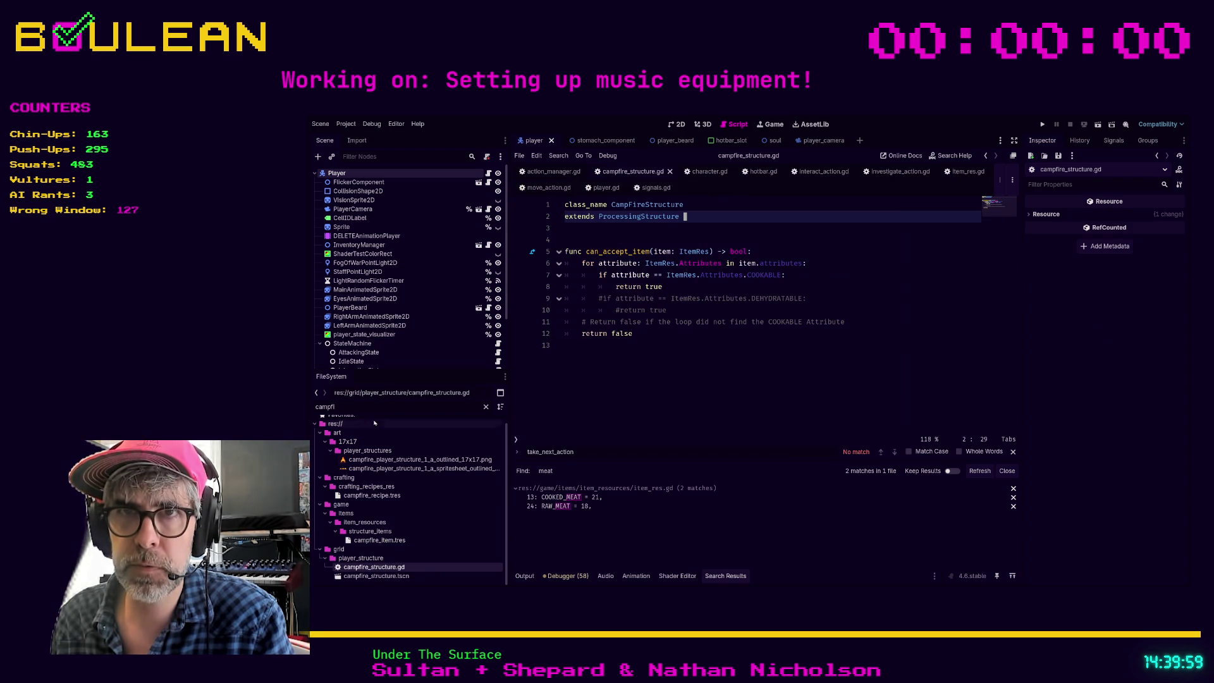
key("ctrl+a")
type("item_res")
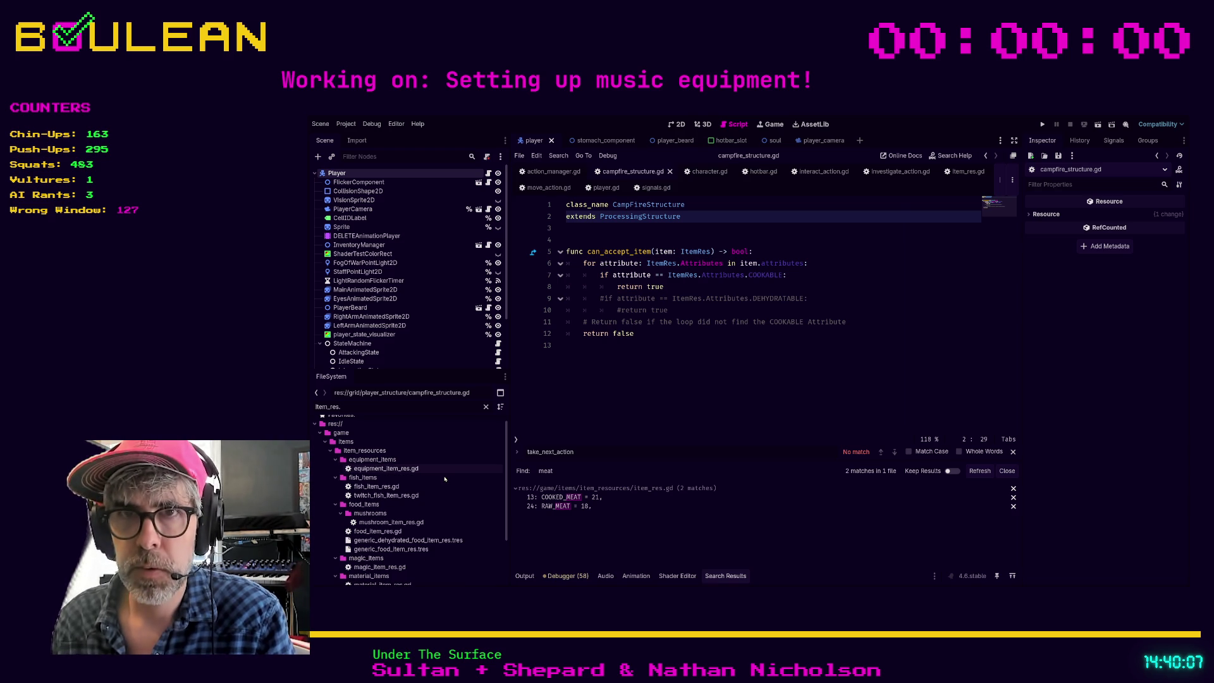
double_click(442, 531)
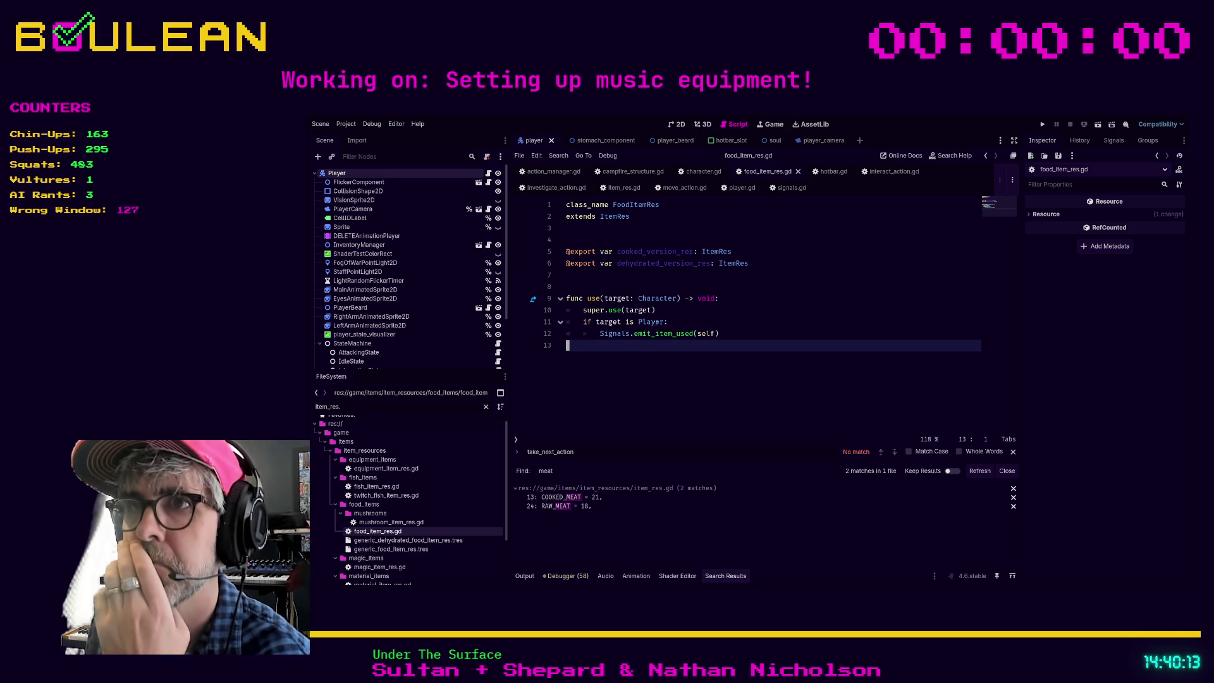
Close the move_action, investigate_action and hotbar tabs and return to campfire_structure.gd's line 12
left_click(686, 188)
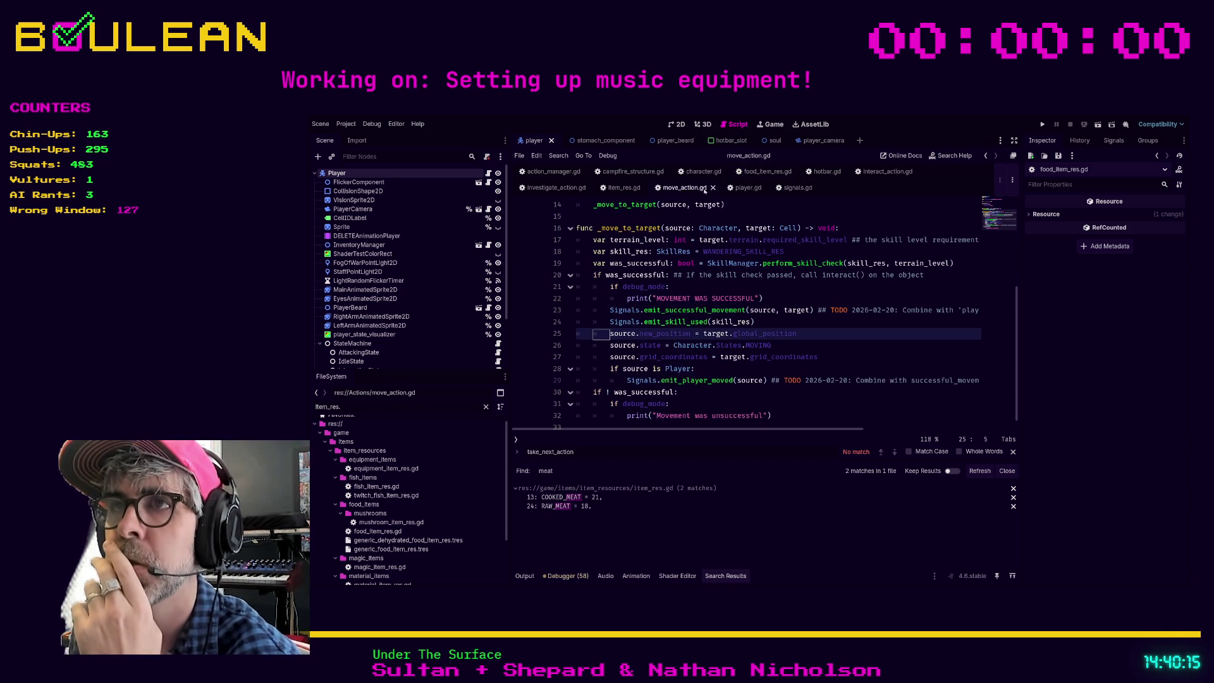
left_click(713, 188)
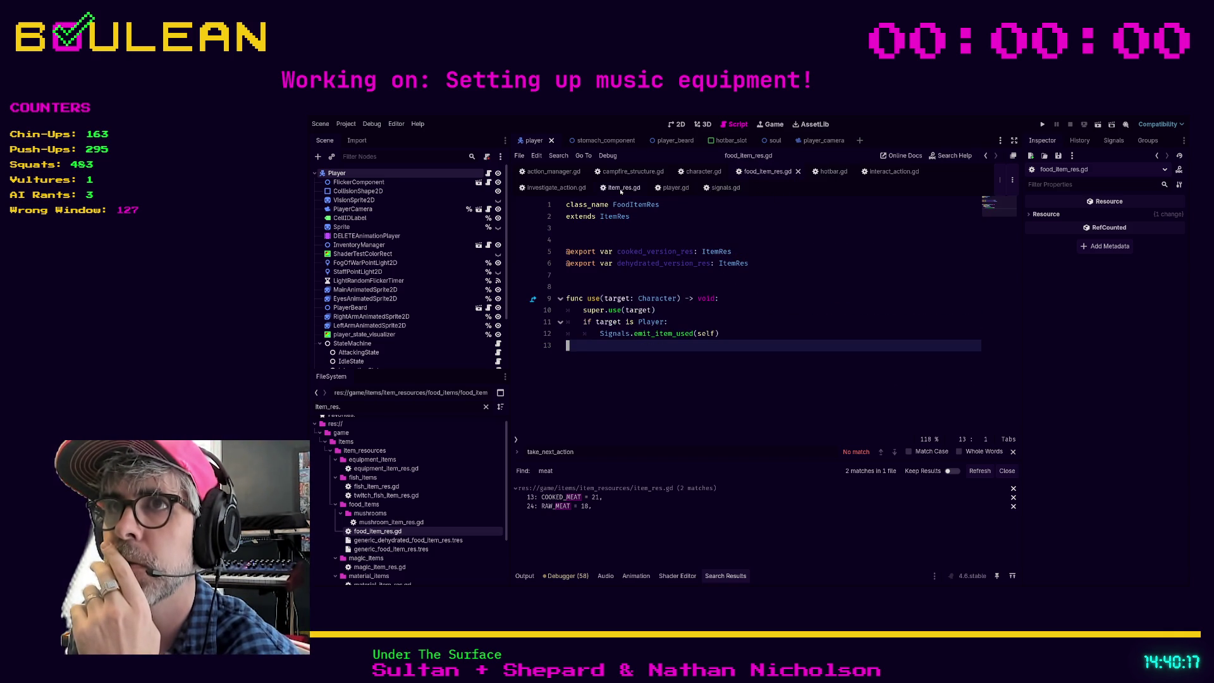
left_click(549, 189)
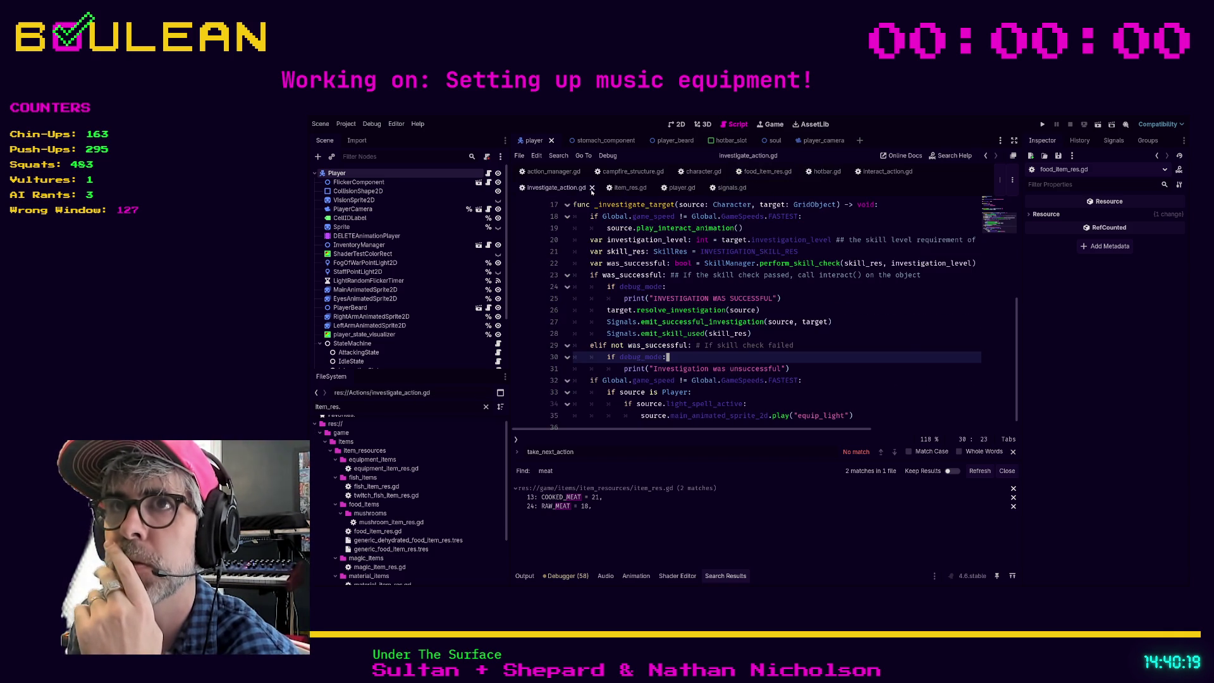
left_click(591, 188)
left_click(550, 171)
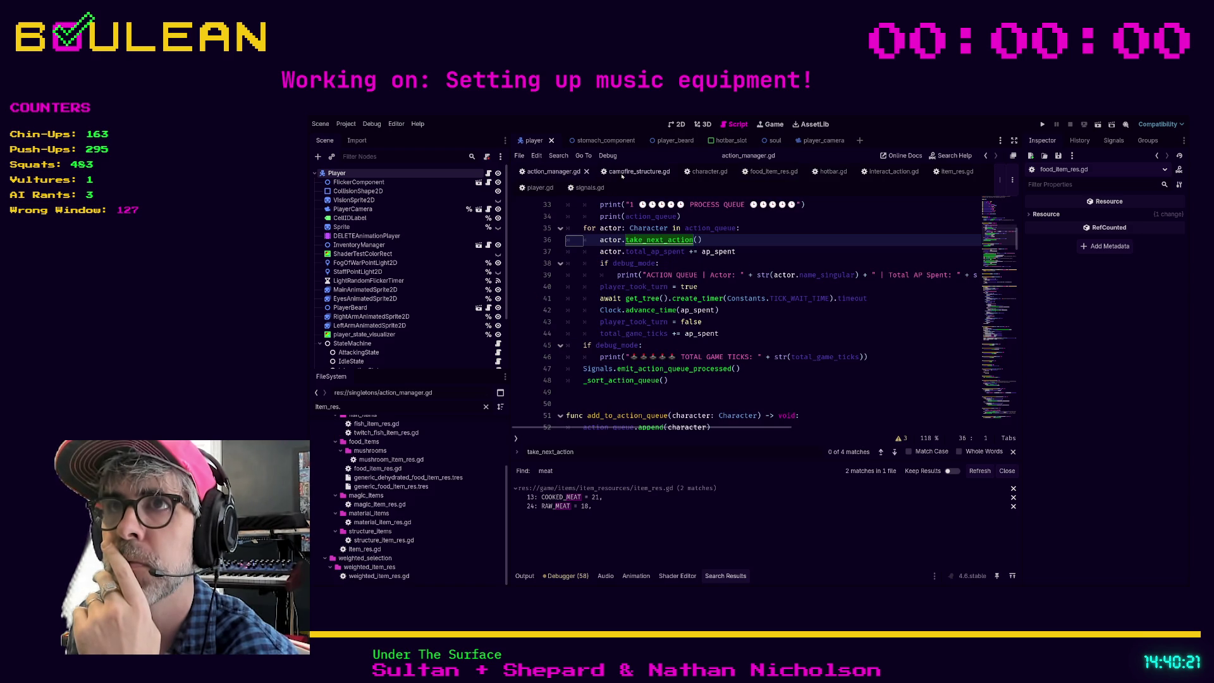
left_click(708, 171)
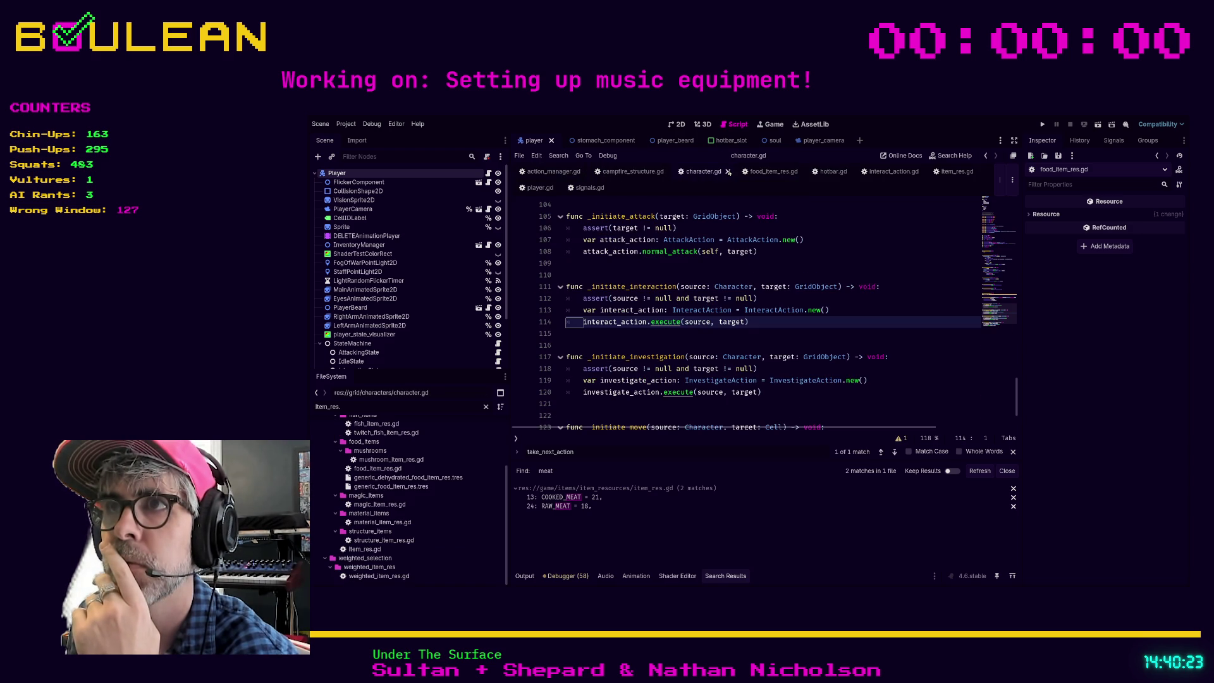
left_click(848, 171)
left_click(849, 172)
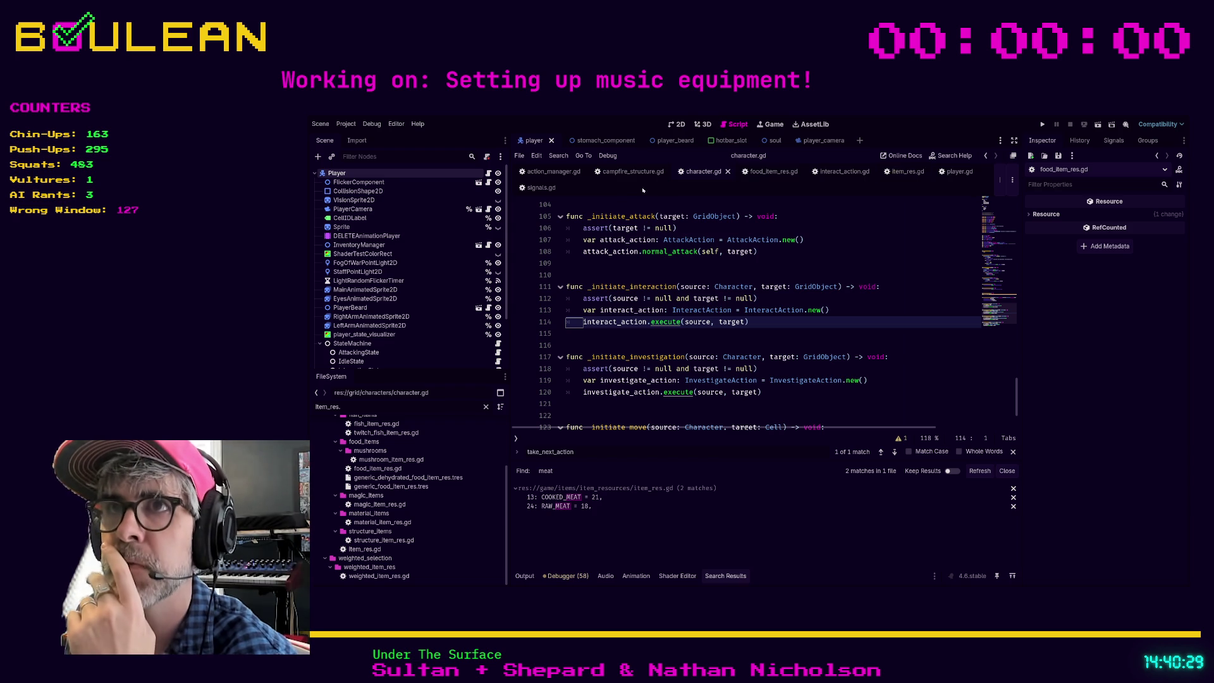
left_click(632, 172)
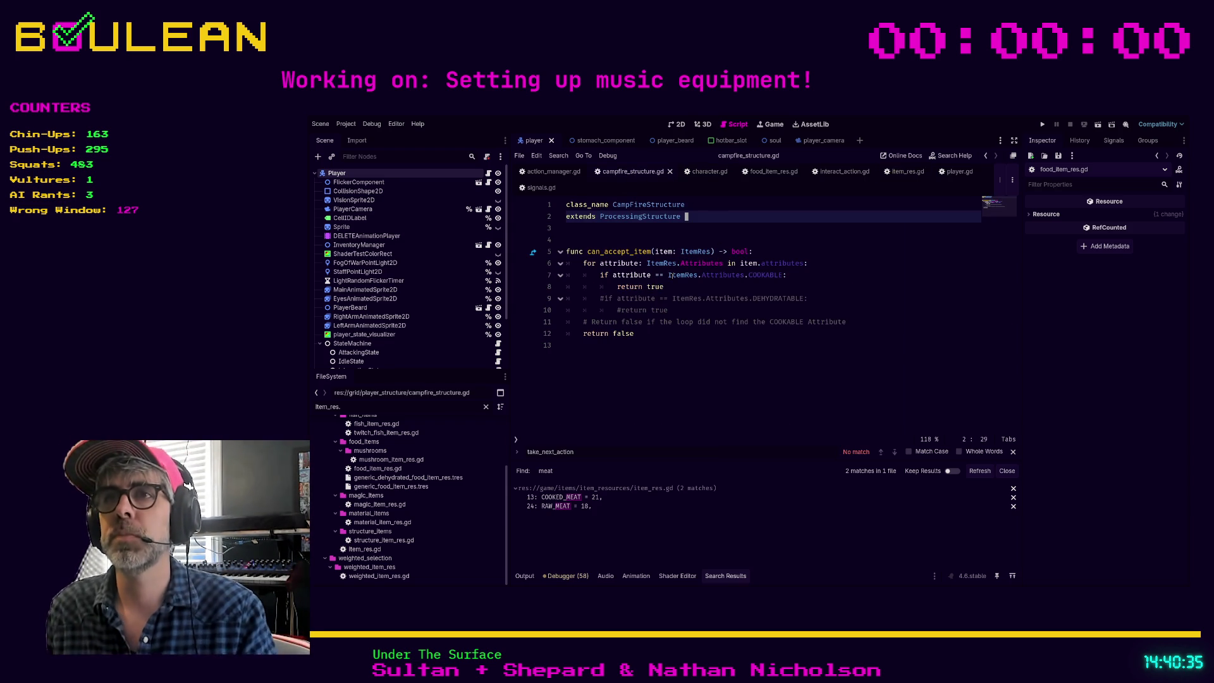
left_click(655, 331)
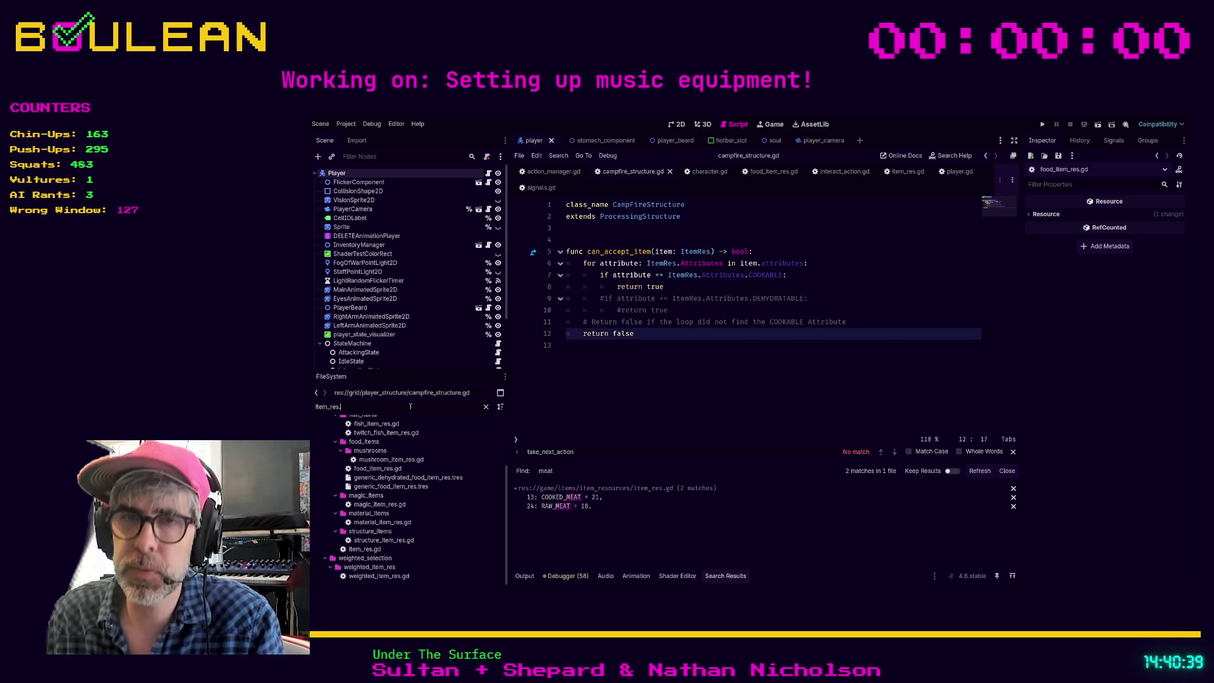
key("BackSpace")
key("BackSpace")
key("BackSpace")
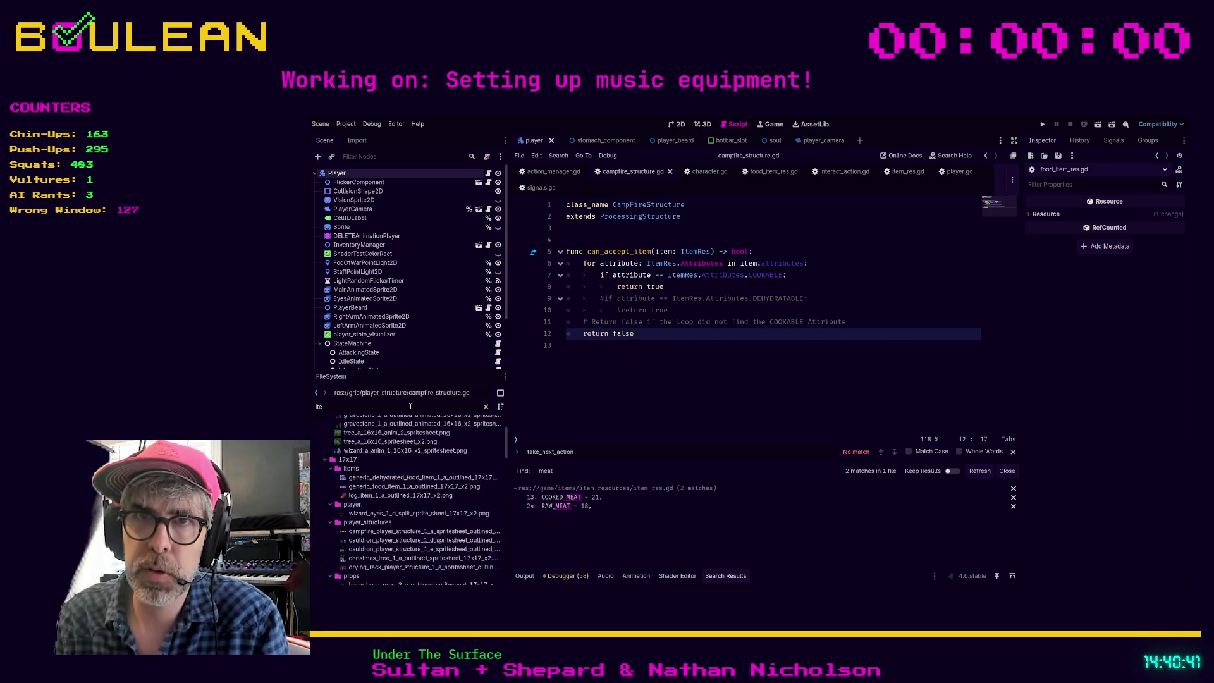
Filter FileSystem to 'item_hel', open item_held_listener.gd and scroll through its _select_cell code
type("m_hel")
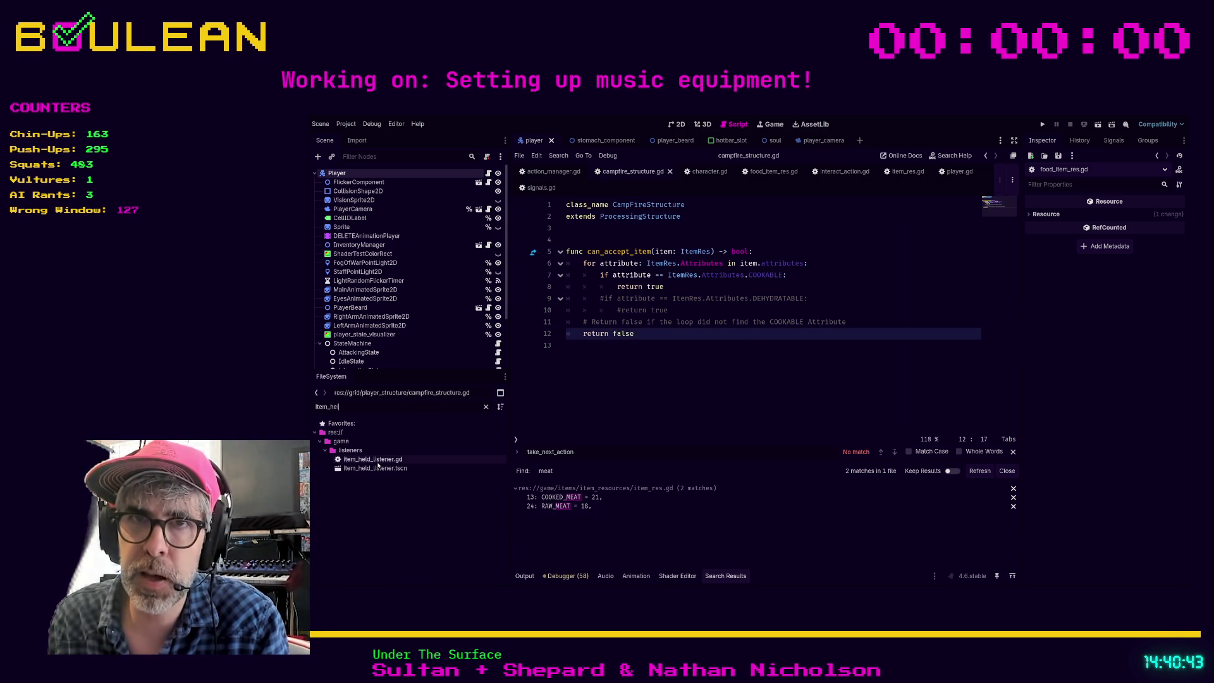
double_click(377, 464)
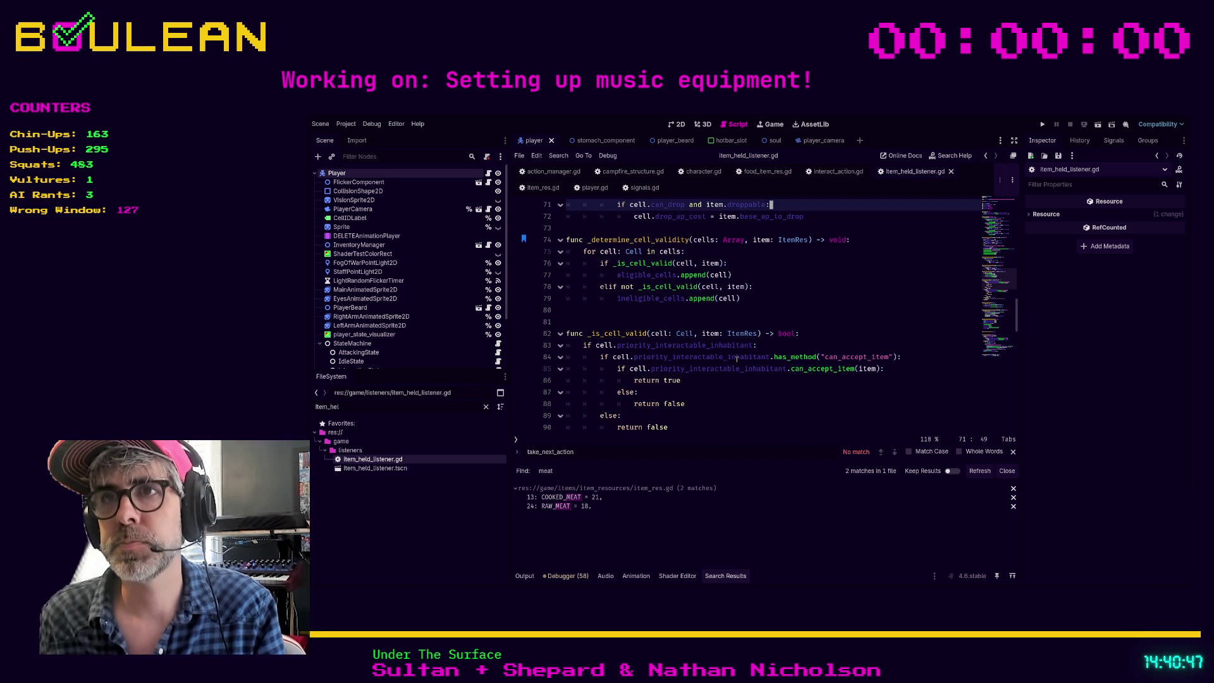
scroll(737, 359, "down", 8)
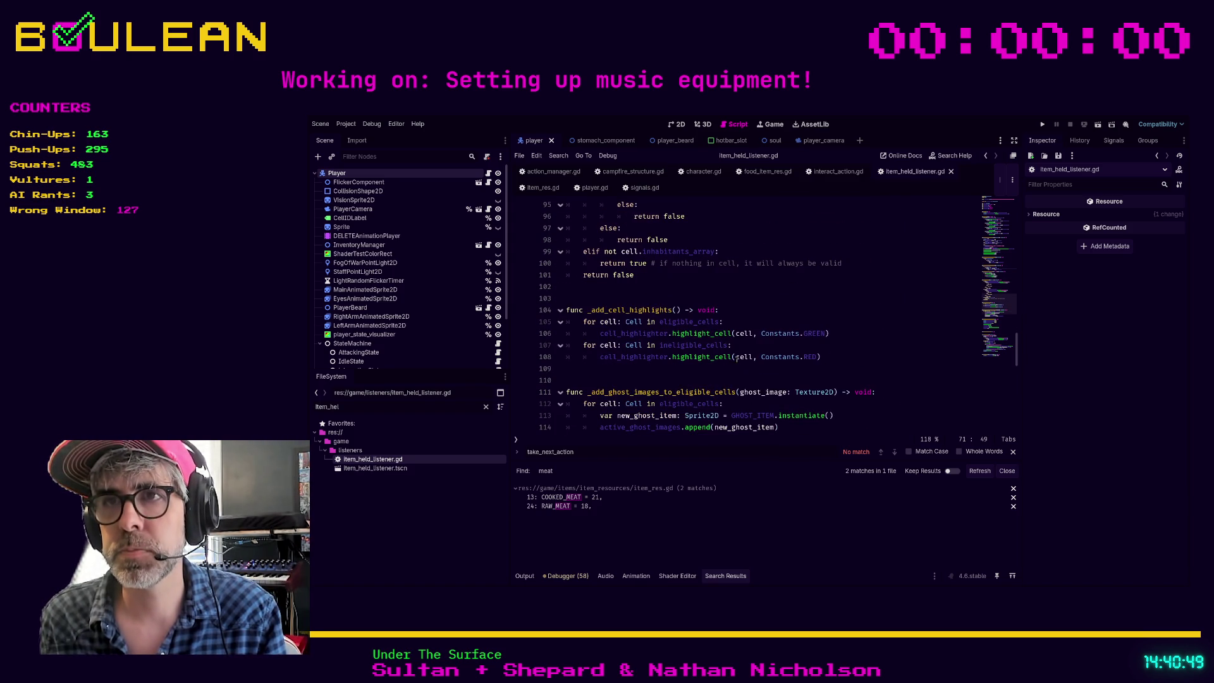
scroll(737, 359, "down", 8)
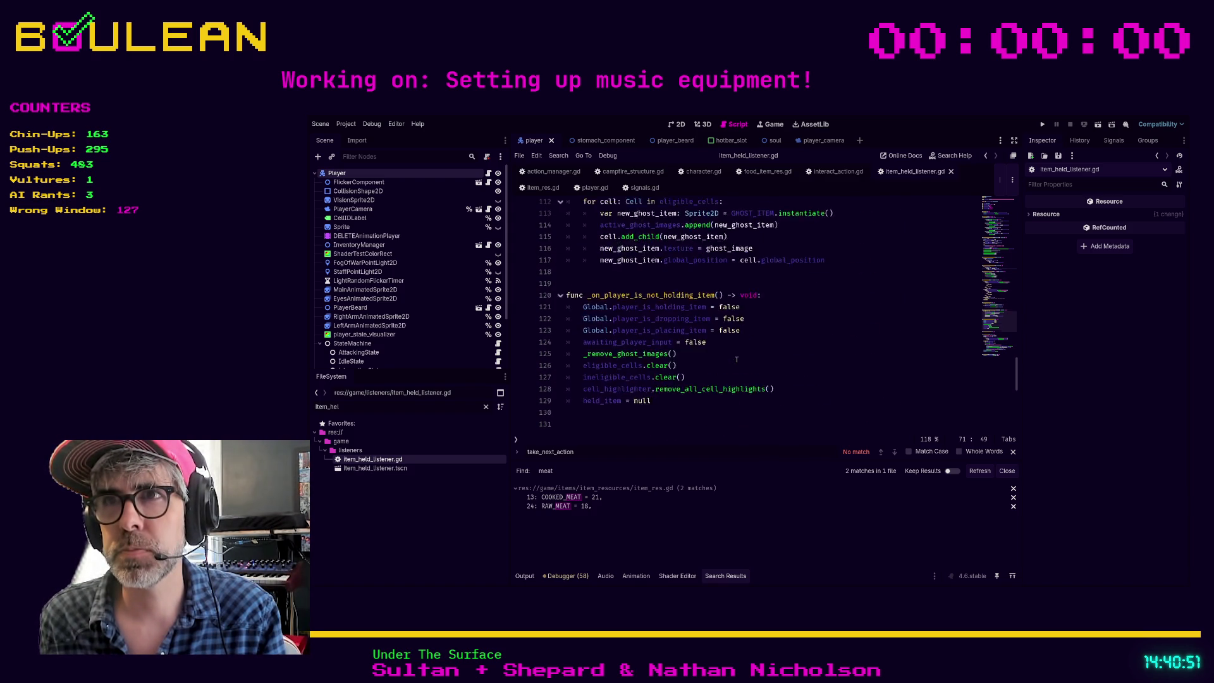
scroll(737, 359, "down", 8)
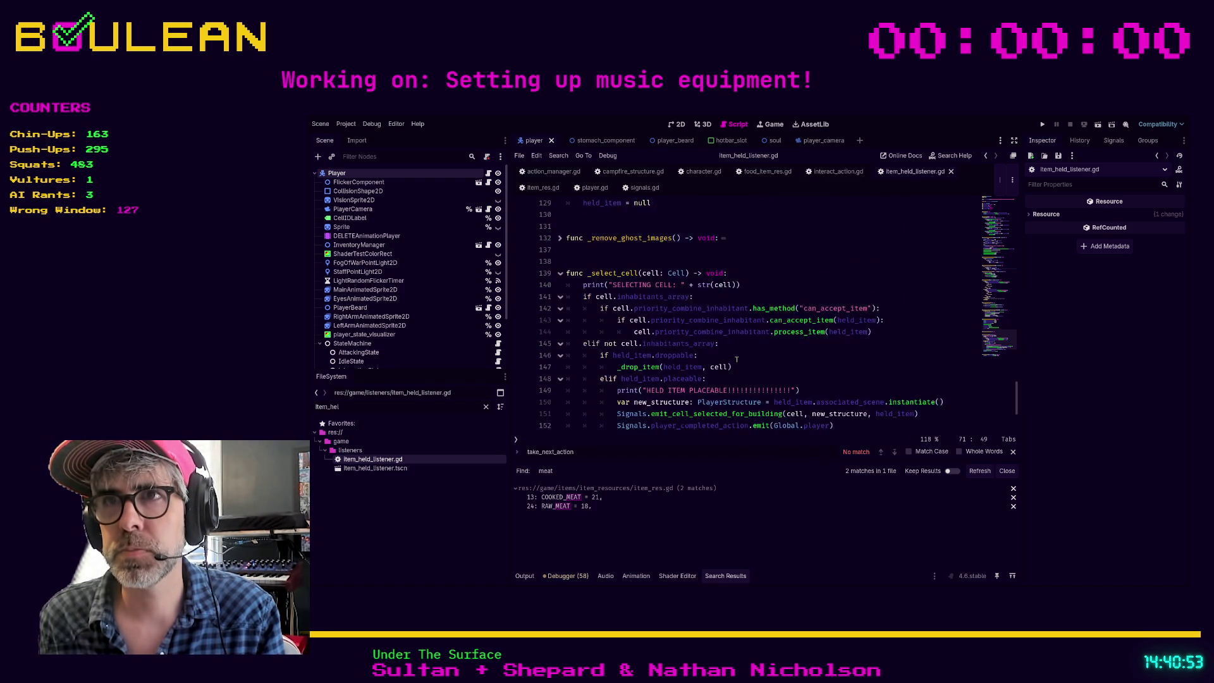
scroll(736, 360, "up", 18)
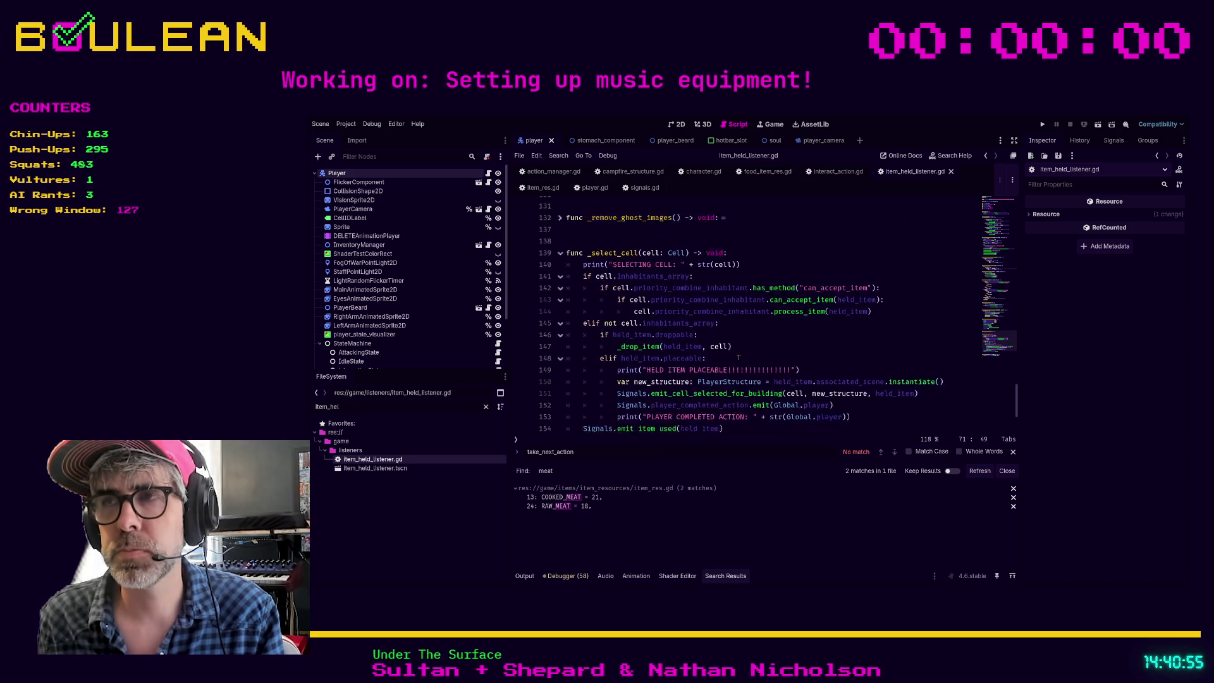